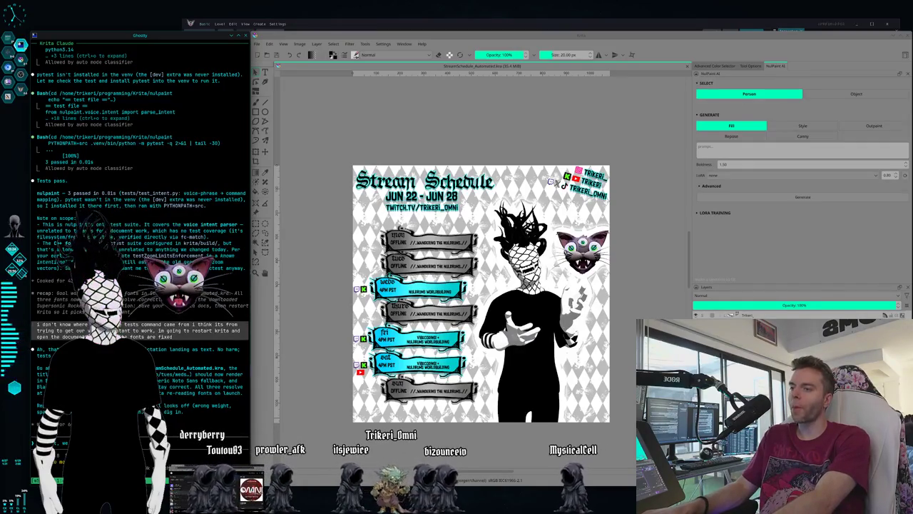
Step: Launch Dolphin from KRunner and shrink its window up and to the right
key(alt+space)
text(dol)
key(Return)
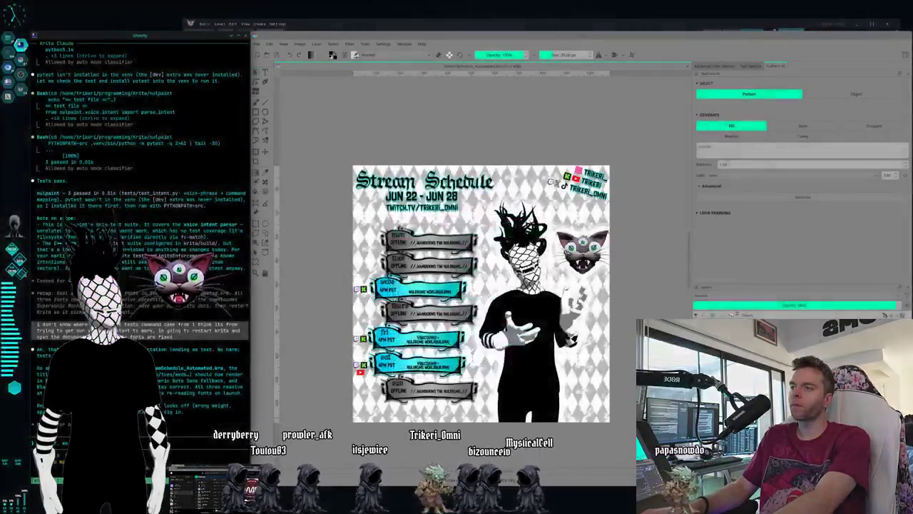
mouse_move(416, 37)
mouse_down()
mouse_move(230, 220)
mouse_move(253, 178)
mouse_up()
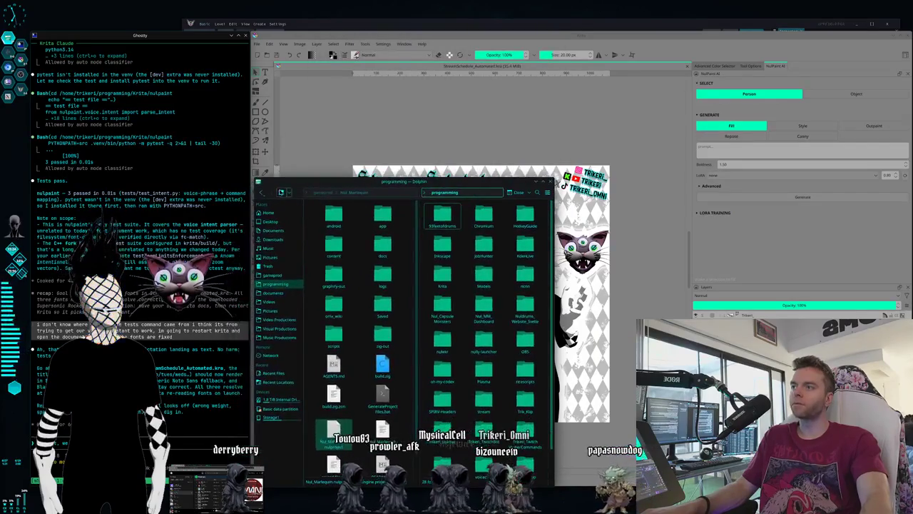
drag(312, 191, 367, 127)
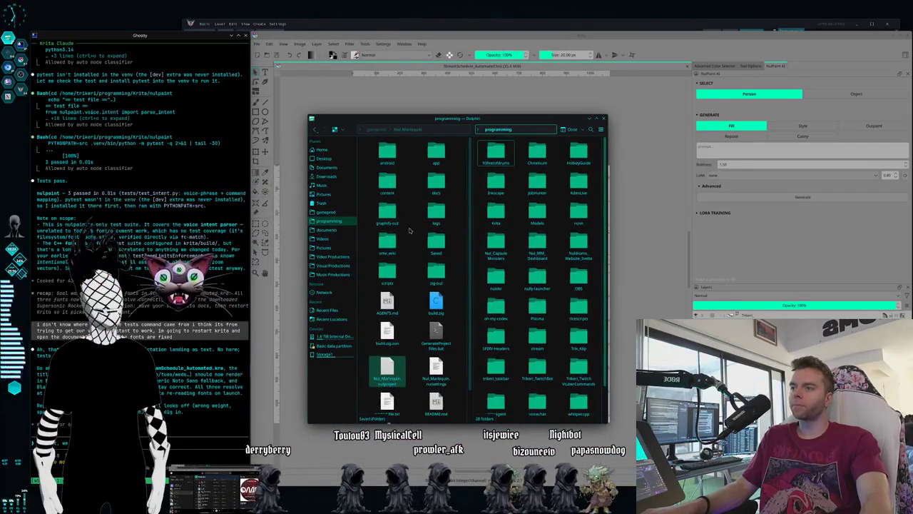
Step: Browse to Visual Productions > Photoshop > StreamSchedules and preview the May 25–May 31 schedule PSD
click(395, 222)
scroll(525, 214, down, 1)
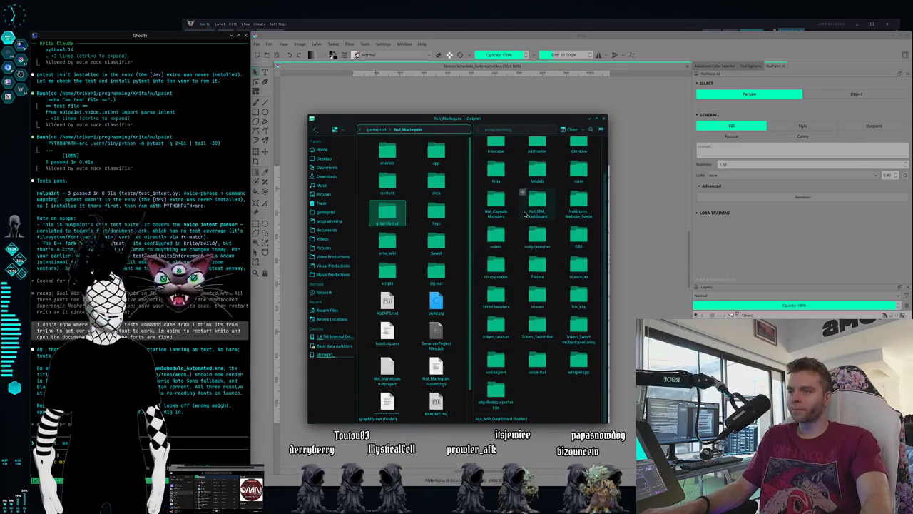
click(333, 249)
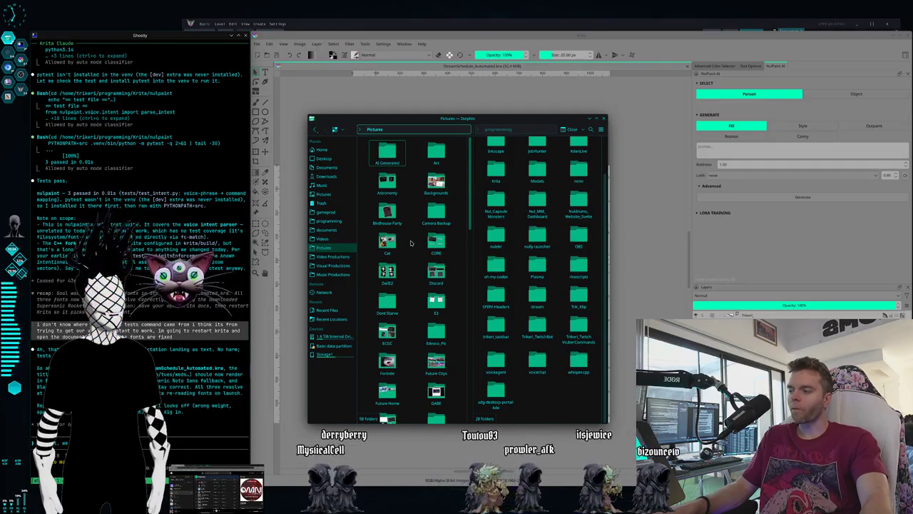
scroll(410, 244, down, 5)
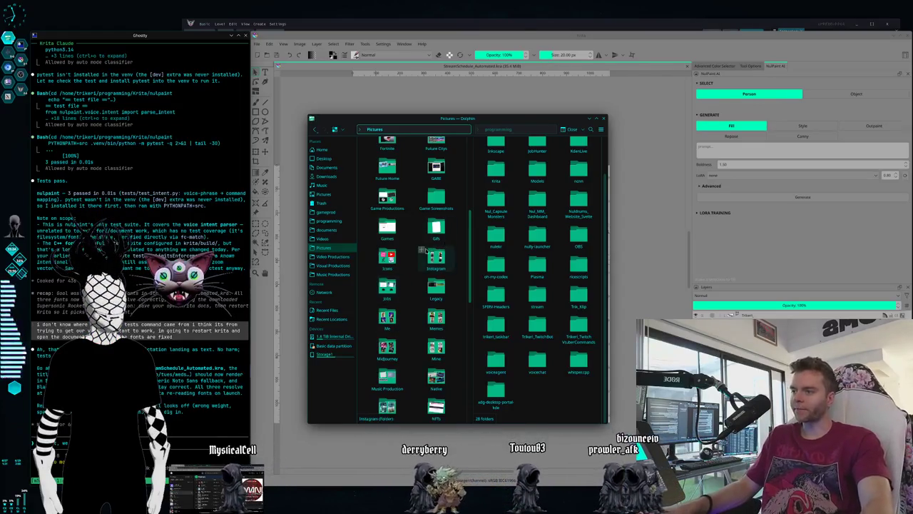
scroll(413, 248, down, 3)
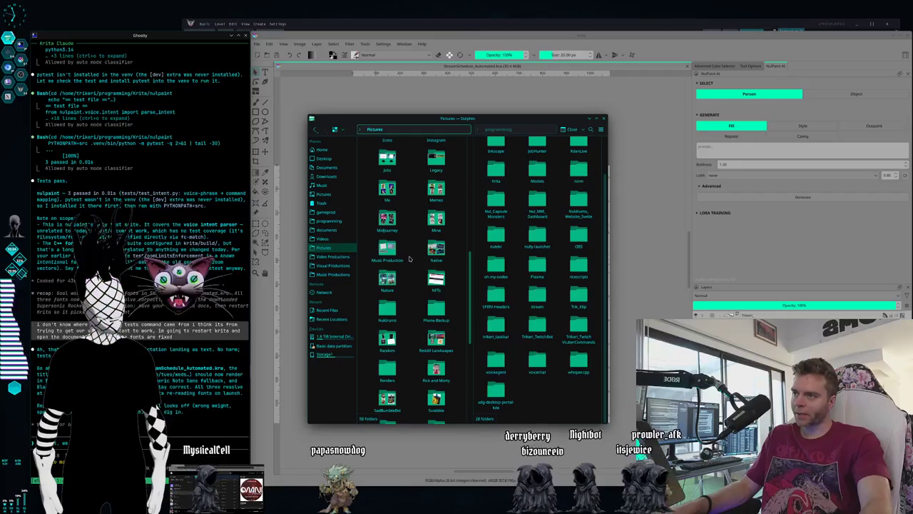
scroll(409, 259, down, 3)
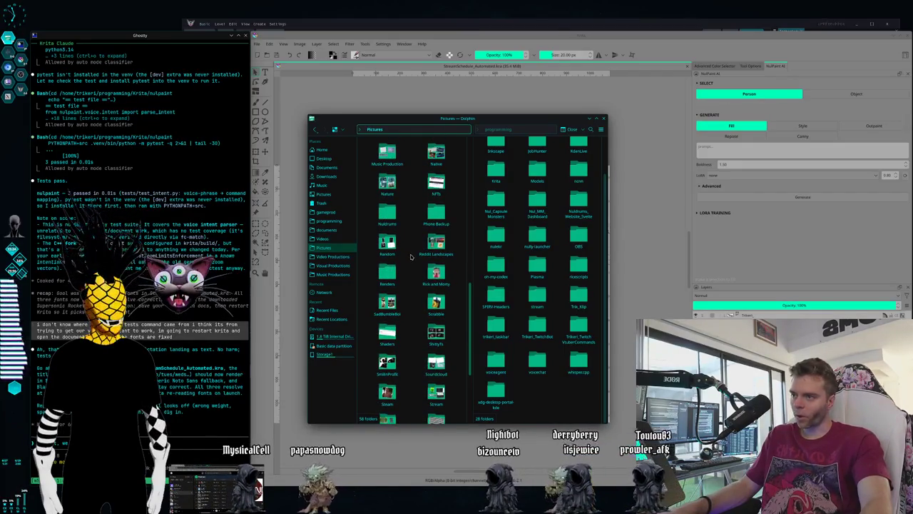
scroll(414, 250, up, 10)
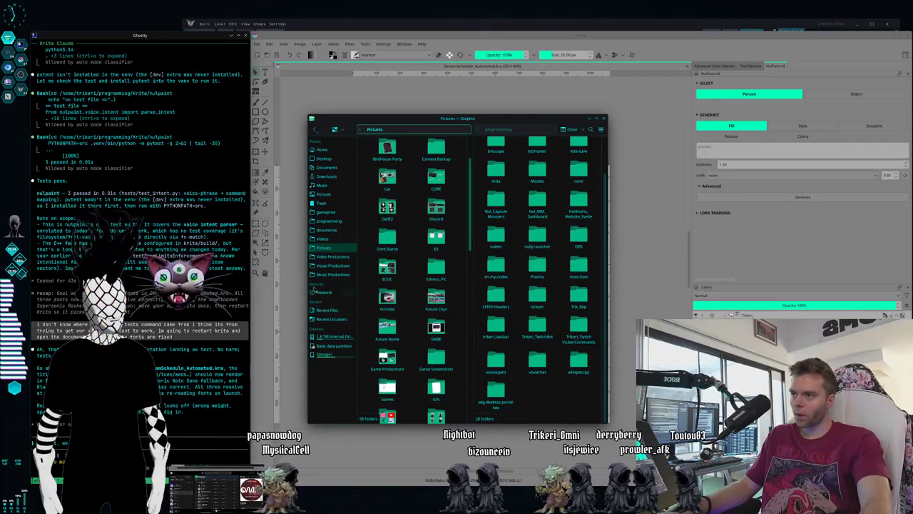
click(331, 266)
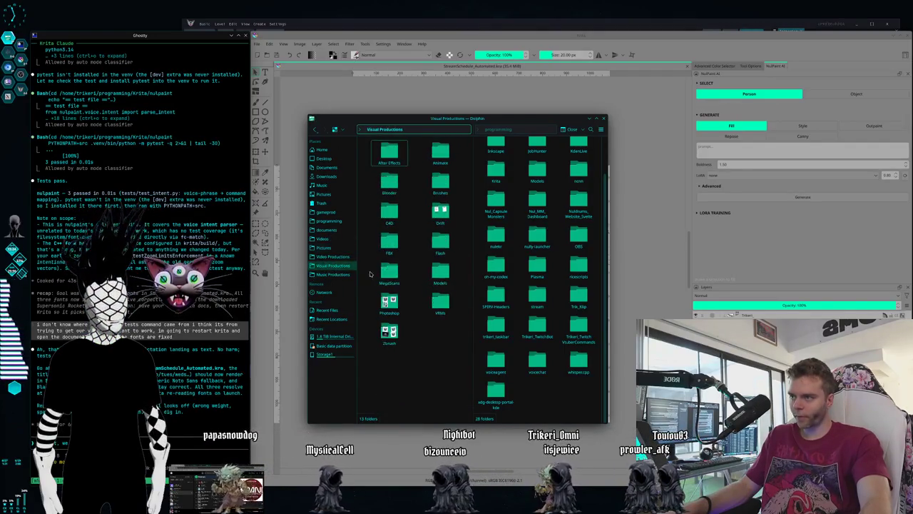
double_click(389, 305)
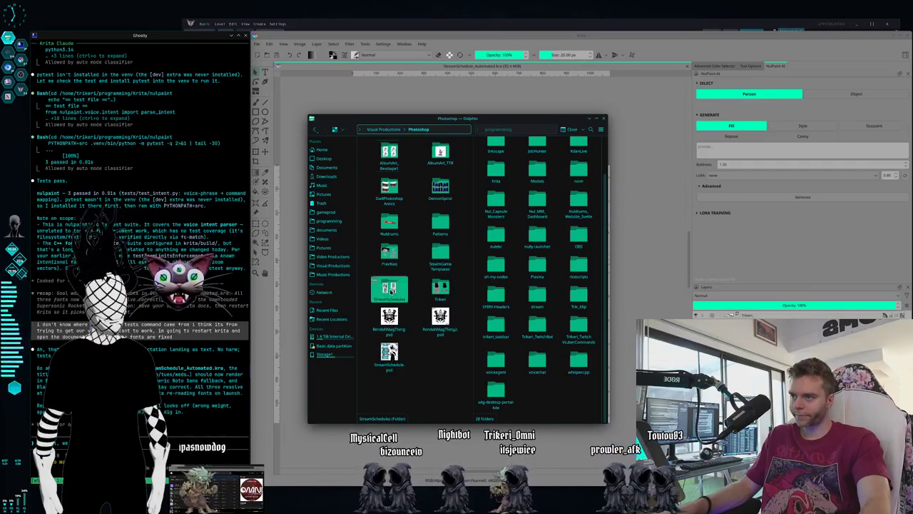
double_click(389, 289)
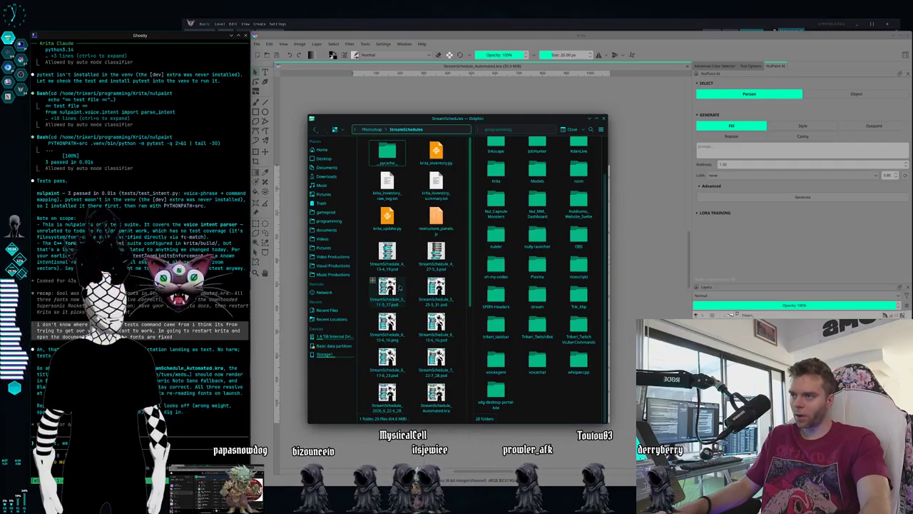
scroll(435, 271, down, 1)
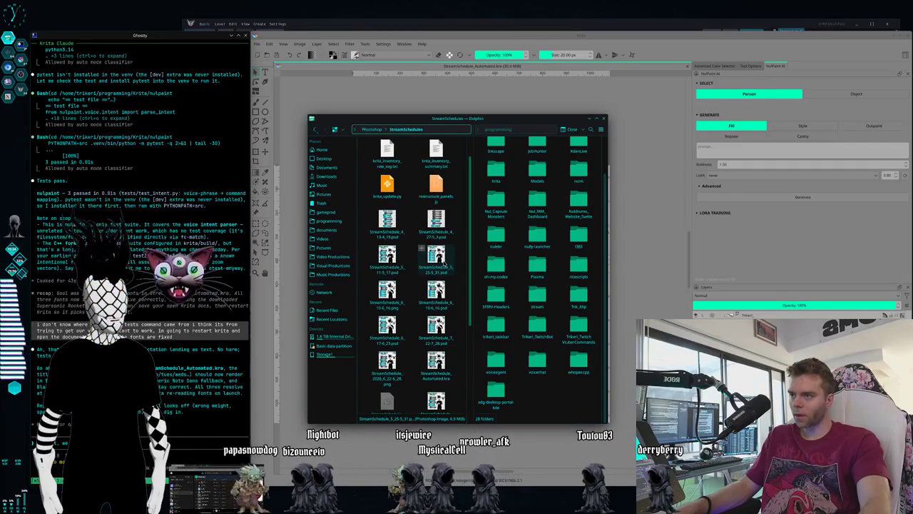
double_click(436, 257)
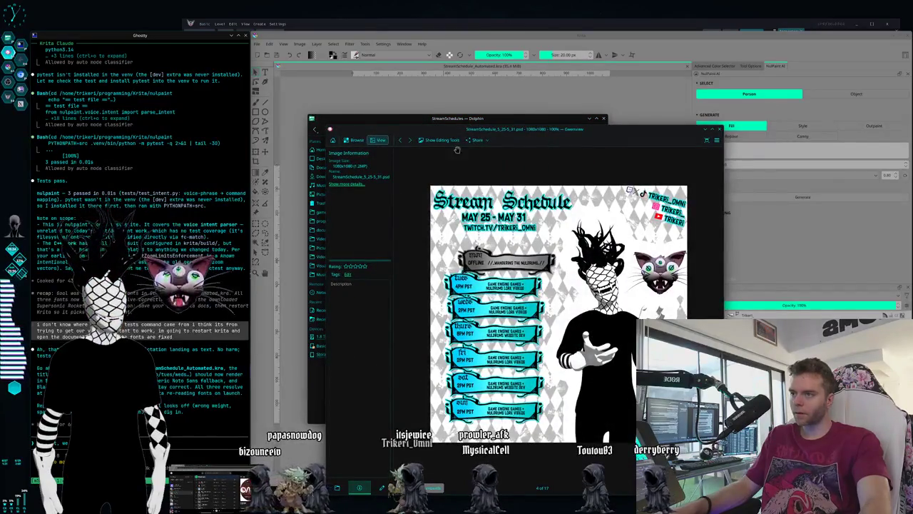
Step: Close the May preview and open StreamSchedule_2026_6_22-6_28.png in Gwenview
key(Escape)
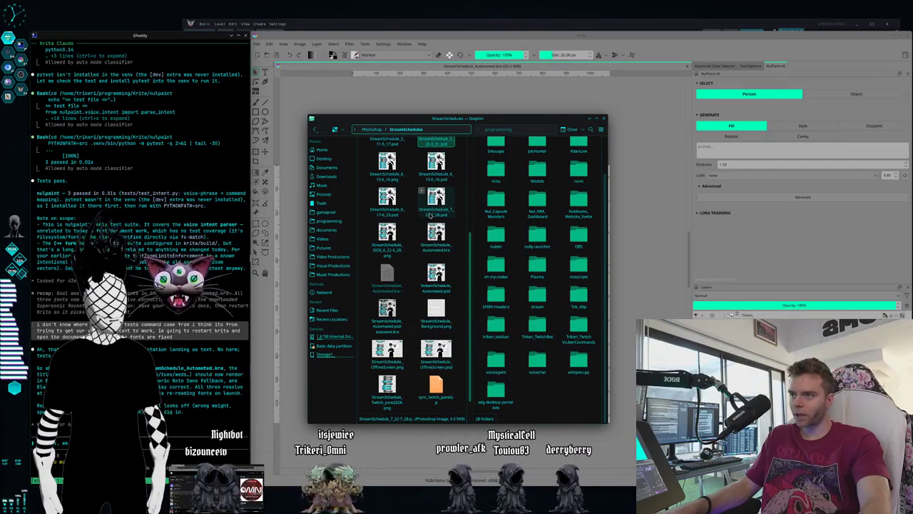
double_click(386, 235)
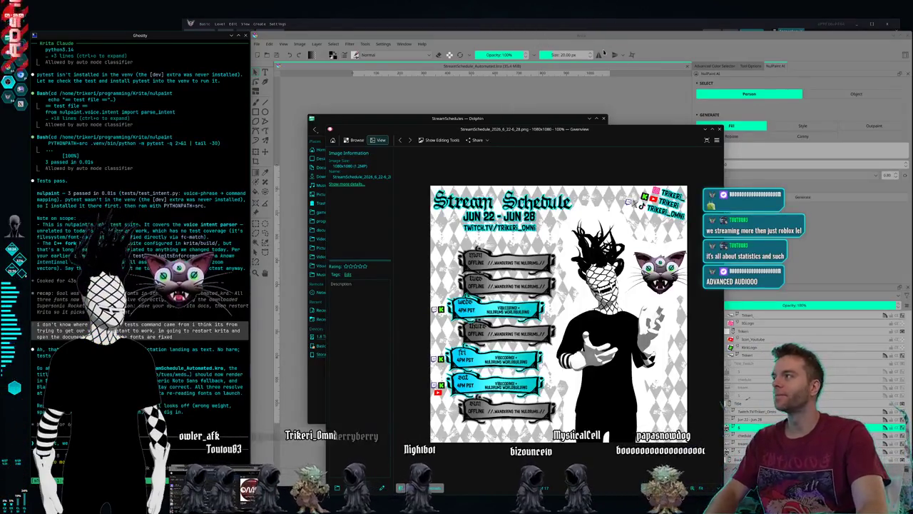
Step: Resize and reposition Gwenview so the June 22–28 schedule sits beside Dolphin's file list
drag(631, 135, 681, 119)
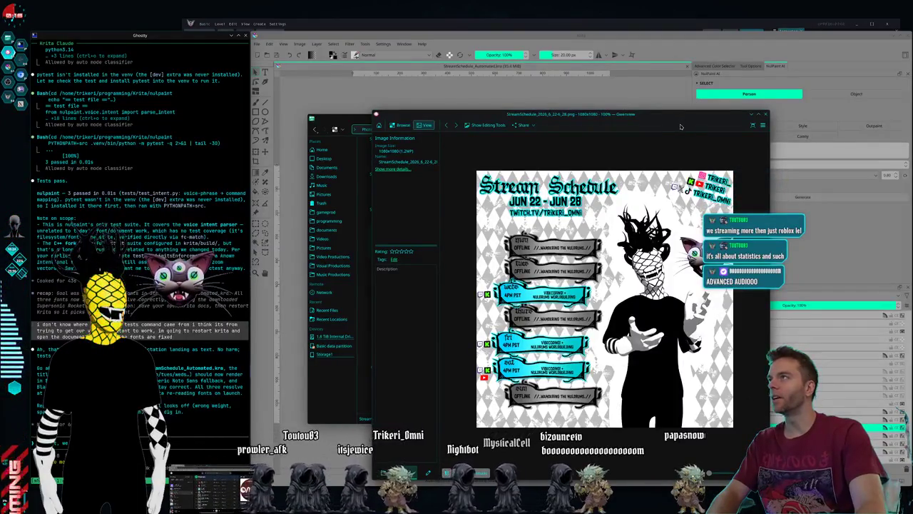
mouse_move(372, 112)
mouse_down()
mouse_move(408, 173)
mouse_move(443, 176)
mouse_up()
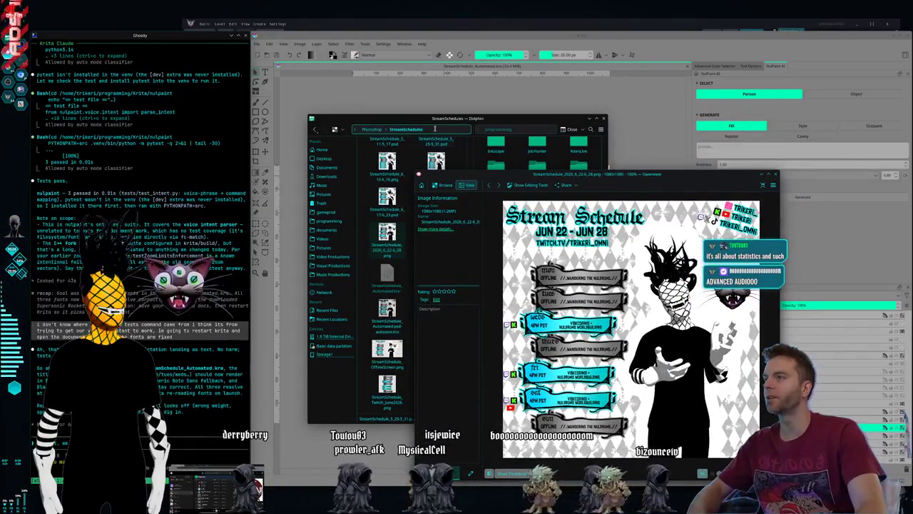
drag(415, 118, 412, 90)
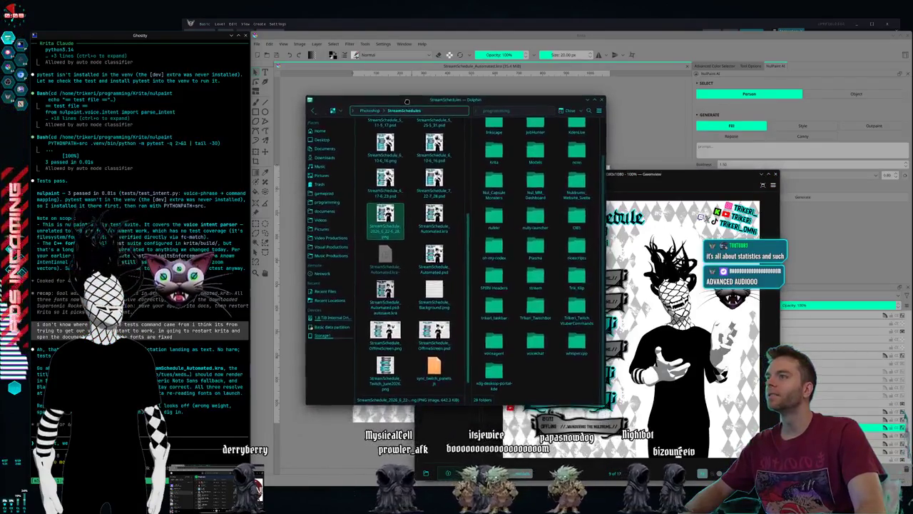
drag(681, 181, 671, 166)
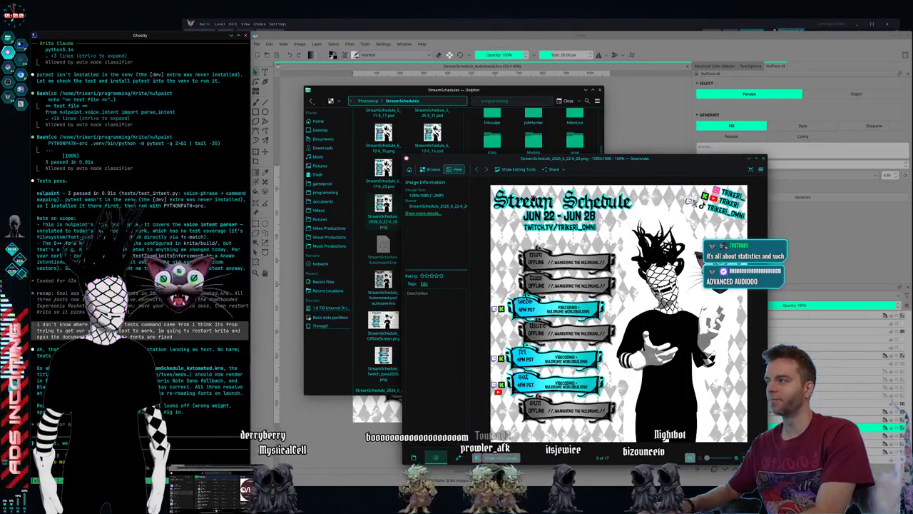
key(super+2)
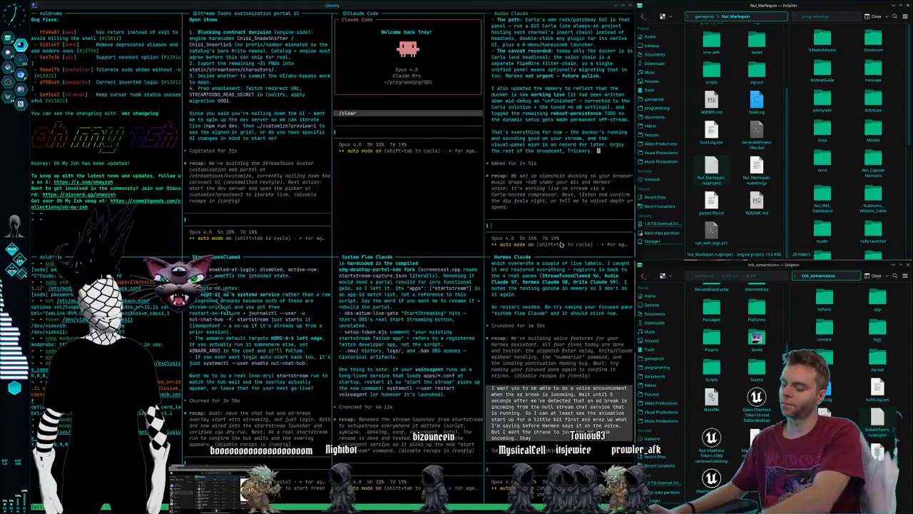
Step: Switch back to the virtual desktop holding Krita and the schedule viewer
key(super+2)
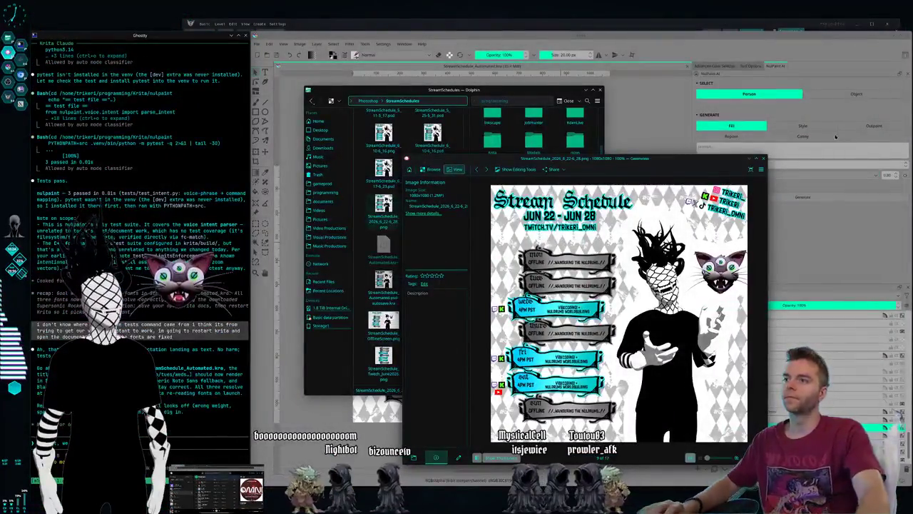
Step: Close Dolphin, narrow Gwenview's info sidebar, and park the viewer at the lower right beside Krita
drag(586, 91, 527, 80)
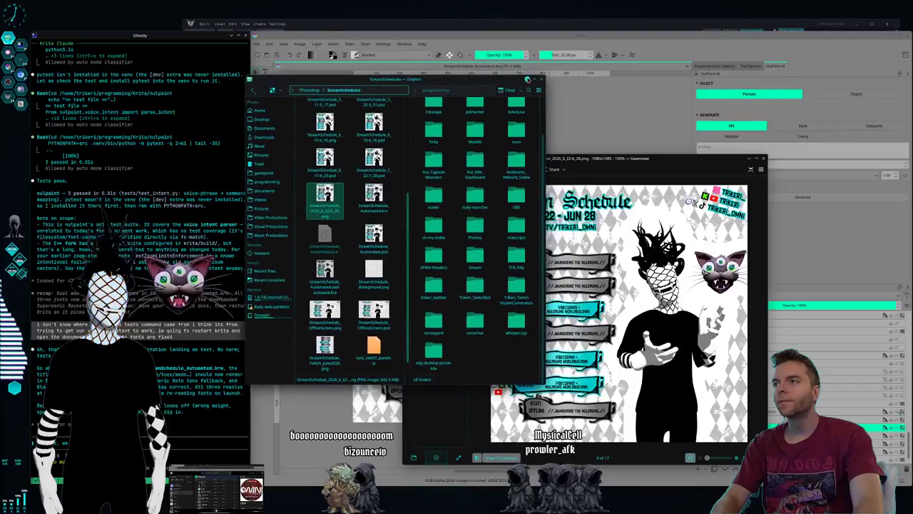
click(540, 82)
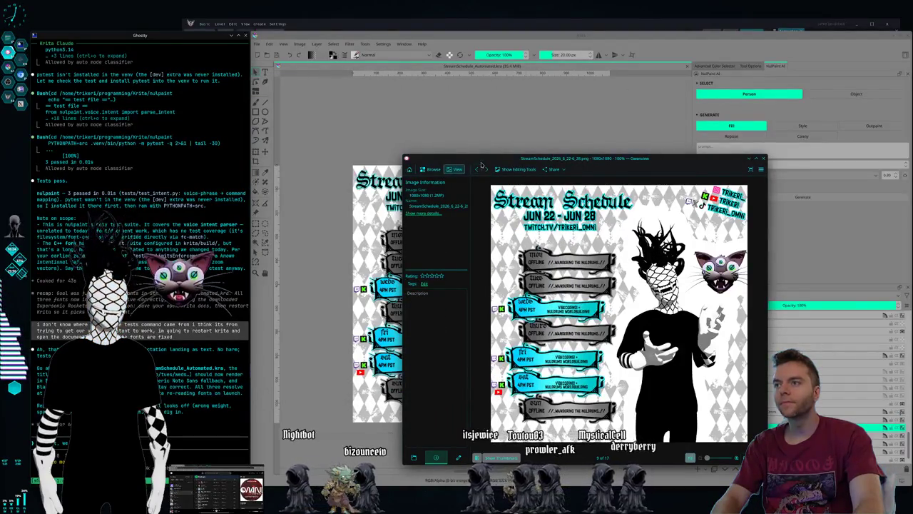
drag(481, 165, 448, 152)
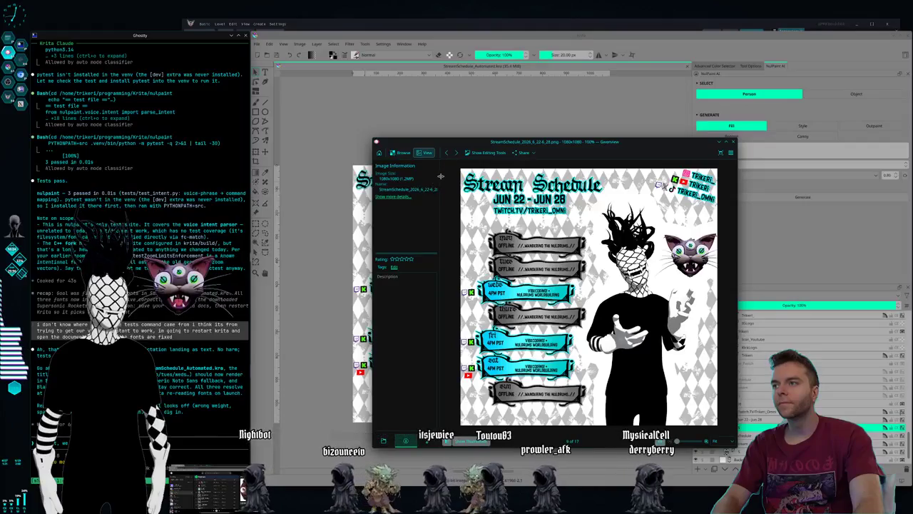
drag(430, 145, 504, 98)
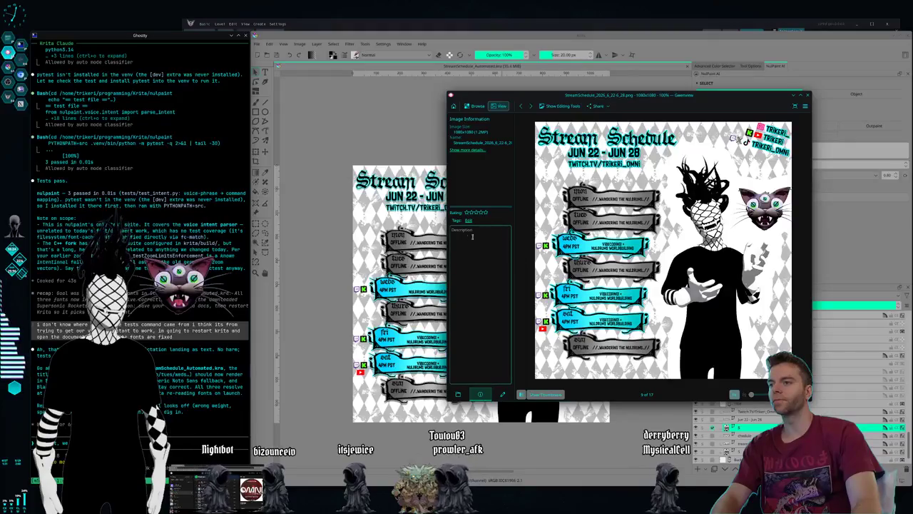
drag(516, 220, 464, 220)
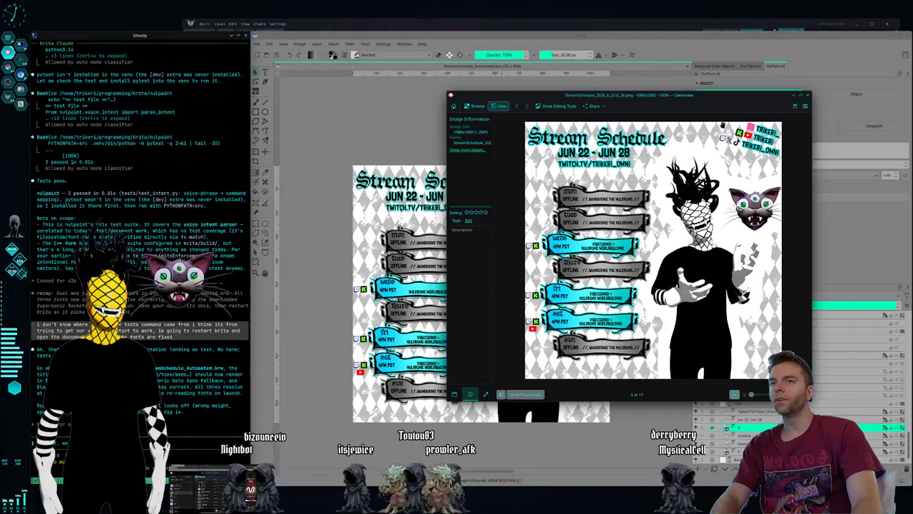
mouse_move(706, 103)
mouse_down()
mouse_move(701, 121)
mouse_move(768, 142)
mouse_move(707, 356)
mouse_move(760, 304)
mouse_move(749, 297)
mouse_up()
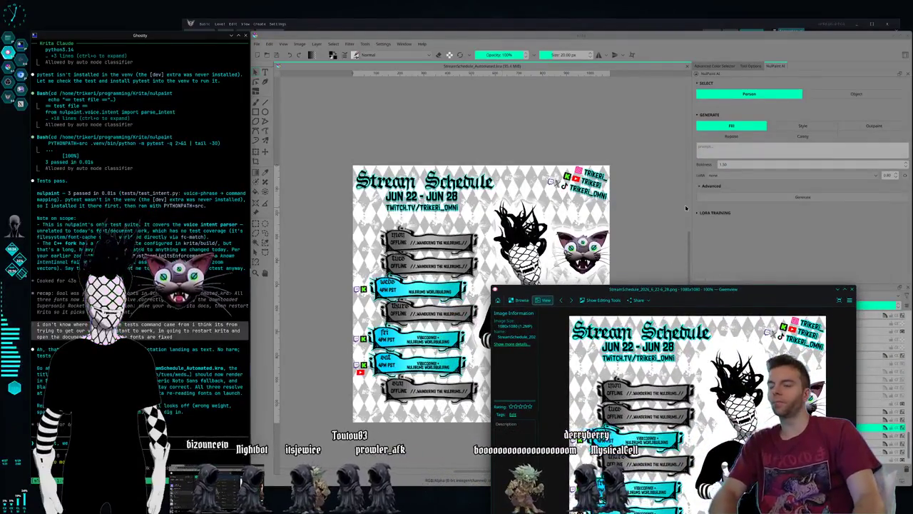
mouse_move(801, 308)
mouse_down()
mouse_move(839, 300)
mouse_move(804, 280)
mouse_up()
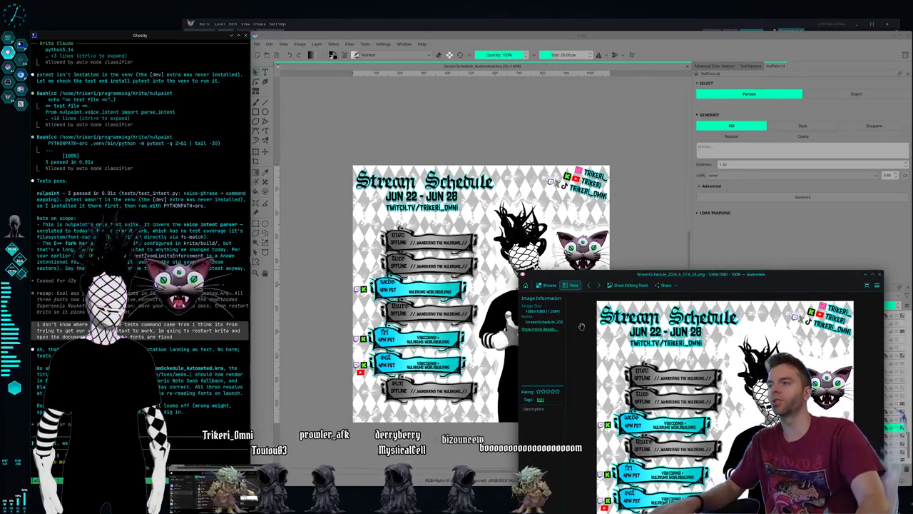
scroll(429, 221, up, 1)
Step: Raise Krita, zoom into its Stream title lettering, then bring the exported PNG back up
scroll(380, 211, up, 1)
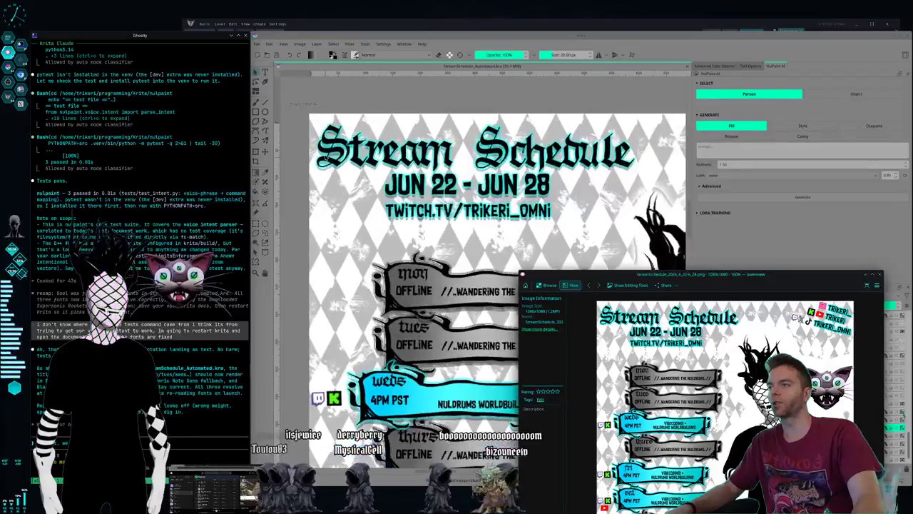
scroll(364, 185, up, 2)
scroll(350, 164, up, 1)
scroll(331, 139, up, 2)
scroll(331, 139, up, 1)
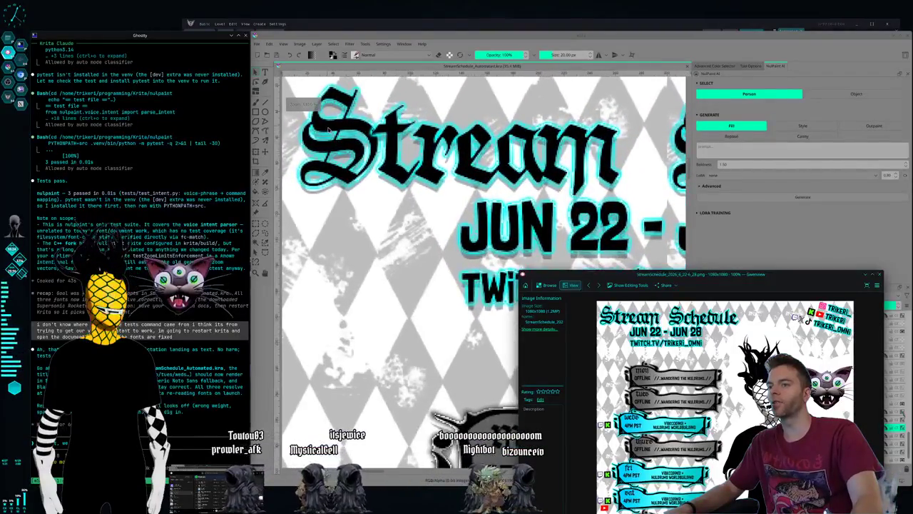
scroll(359, 219, up, 1)
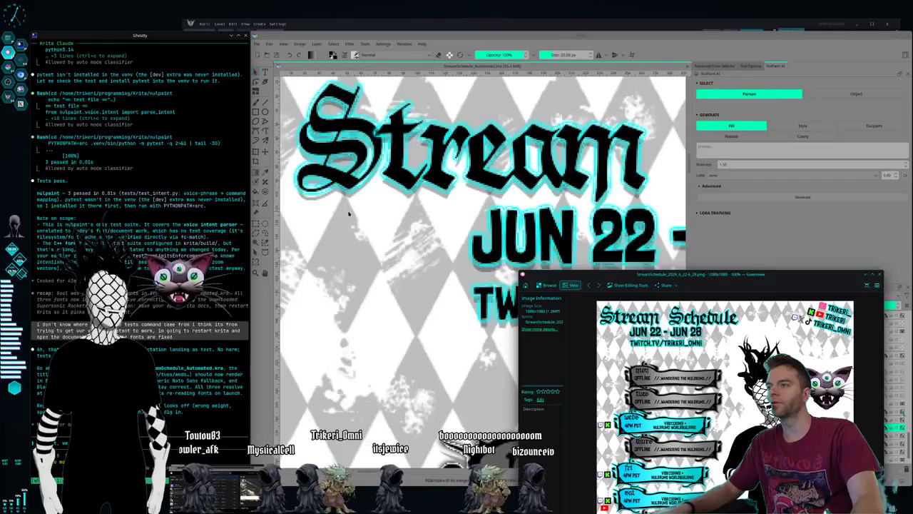
drag(348, 212, 363, 243)
scroll(400, 271, down, 1)
scroll(445, 292, down, 1)
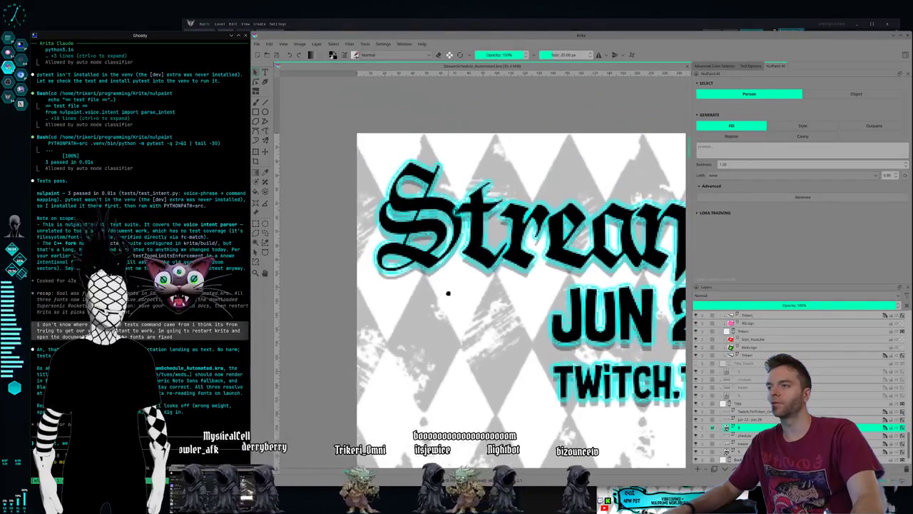
scroll(418, 295, down, 1)
scroll(399, 292, up, 2)
scroll(391, 218, up, 1)
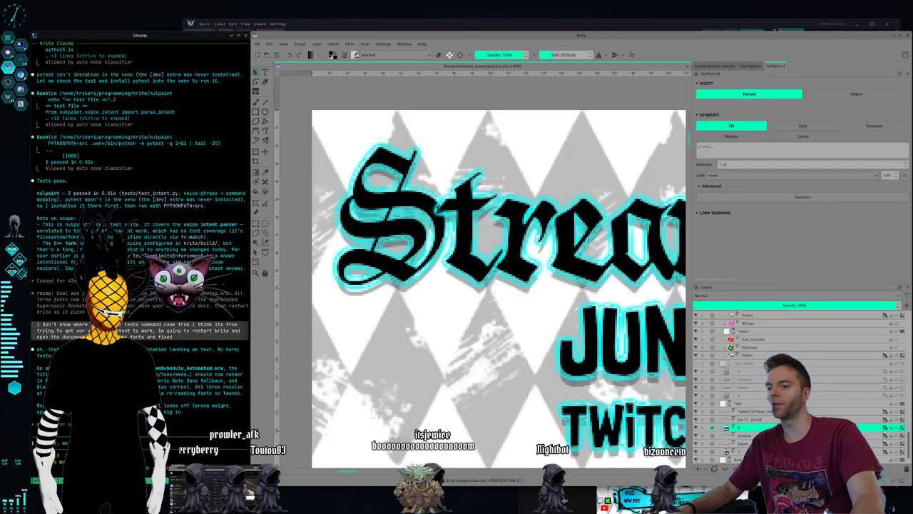
click(573, 502)
Step: Zoom and pan Gwenview onto the exported PNG's Stream title, then close the viewer
drag(629, 283, 558, 154)
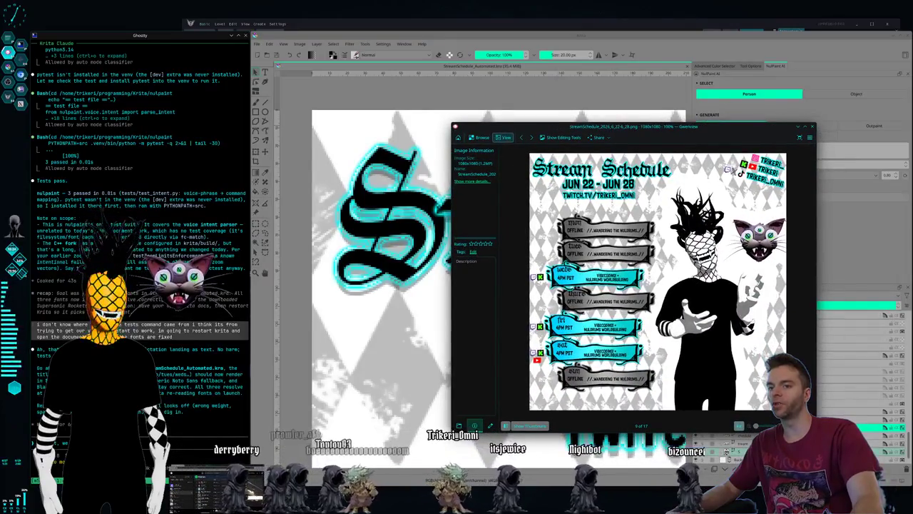
drag(756, 426, 765, 426)
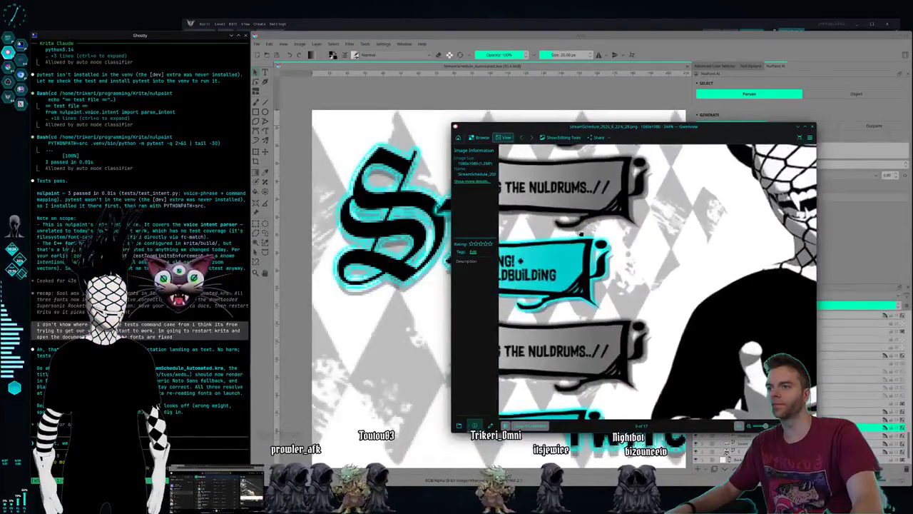
scroll(637, 278, up, 5)
drag(637, 278, 702, 327)
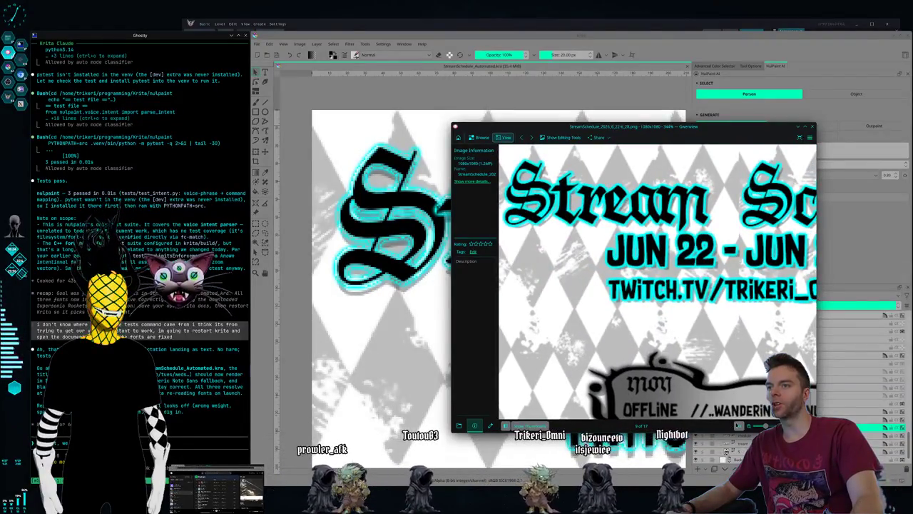
scroll(620, 296, up, 2)
scroll(620, 297, up, 2)
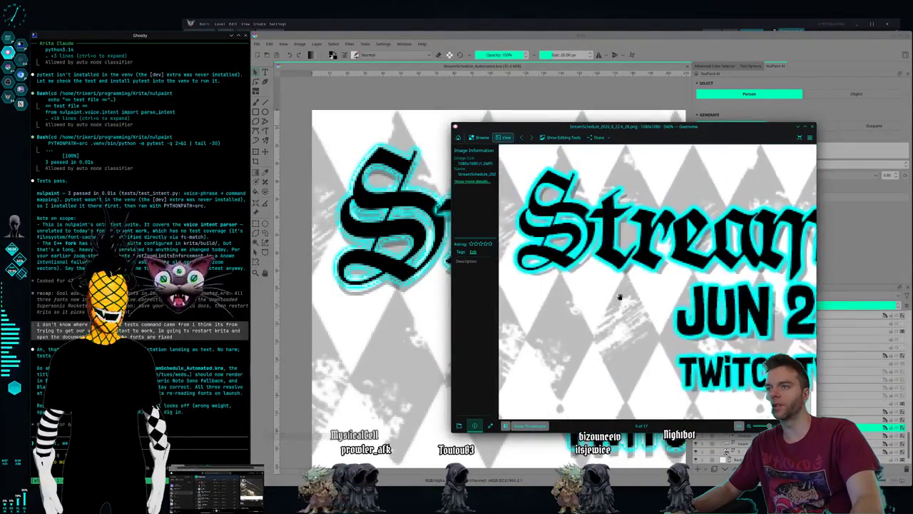
scroll(685, 352, up, 2)
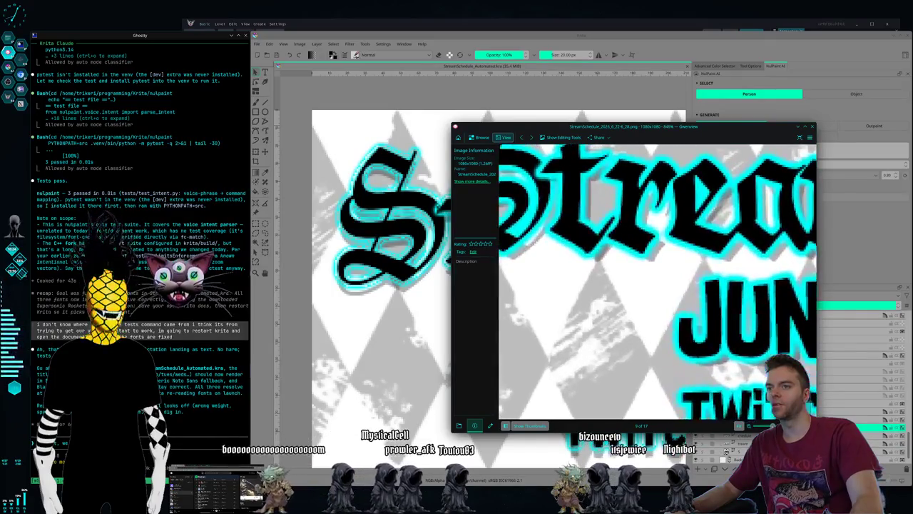
scroll(684, 353, up, 2)
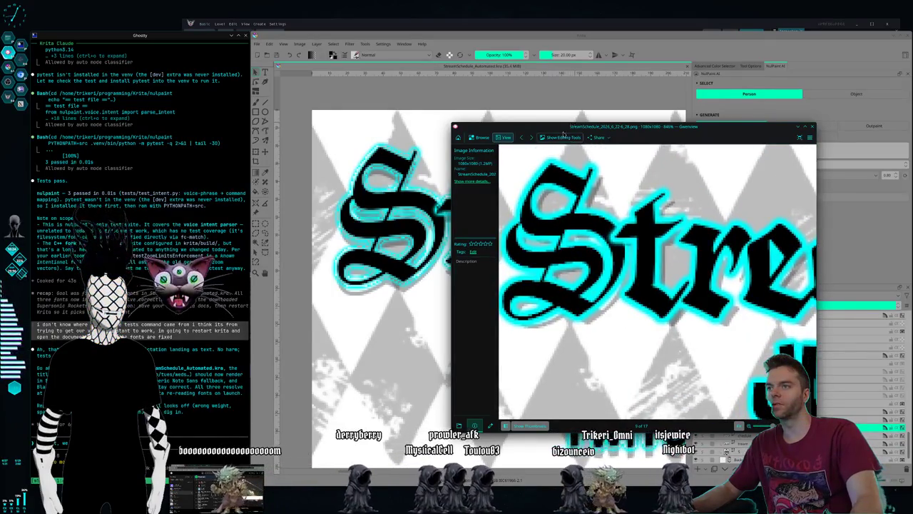
drag(556, 128, 576, 113)
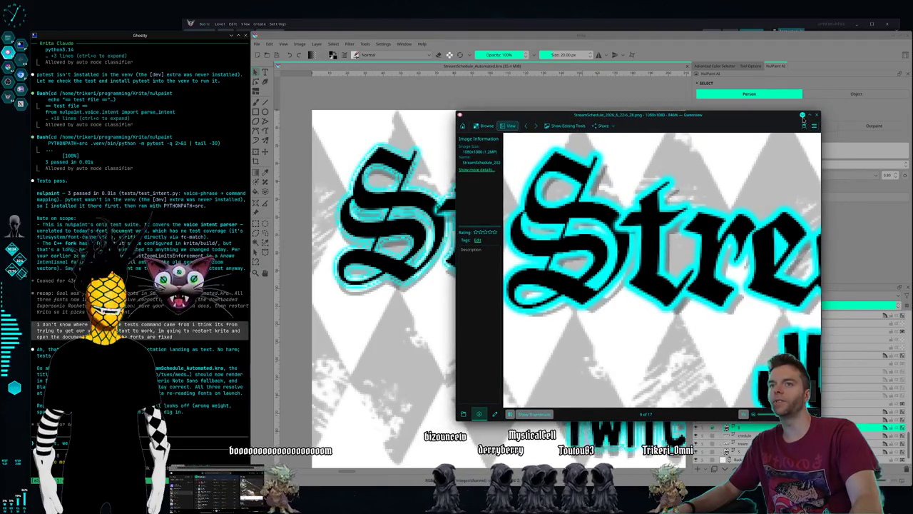
click(802, 115)
Step: Apply a cyan Outer Glow layer style with 30% spread and 6 px size to the S layer
right_click(739, 428)
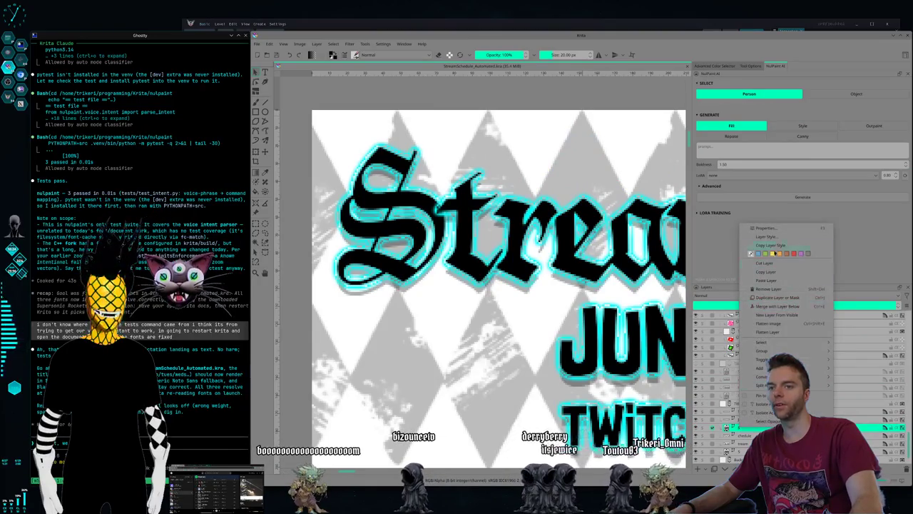
click(766, 236)
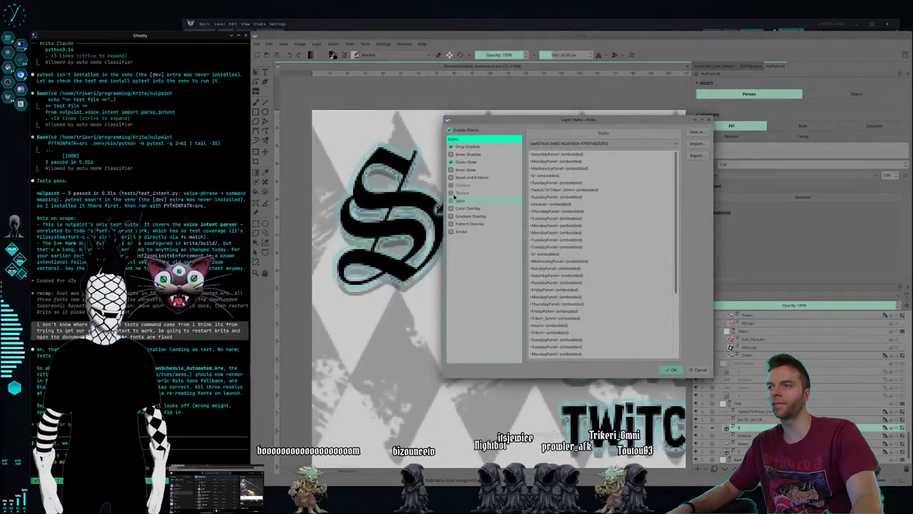
click(472, 164)
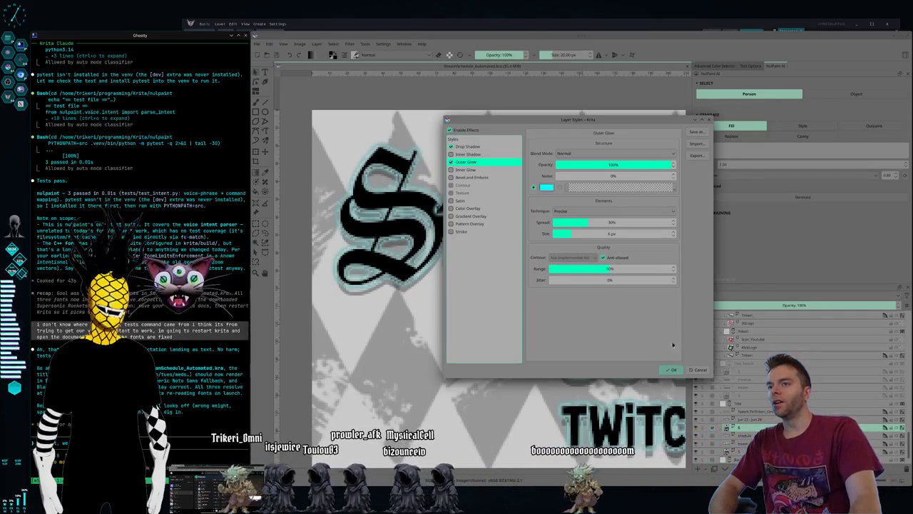
click(677, 371)
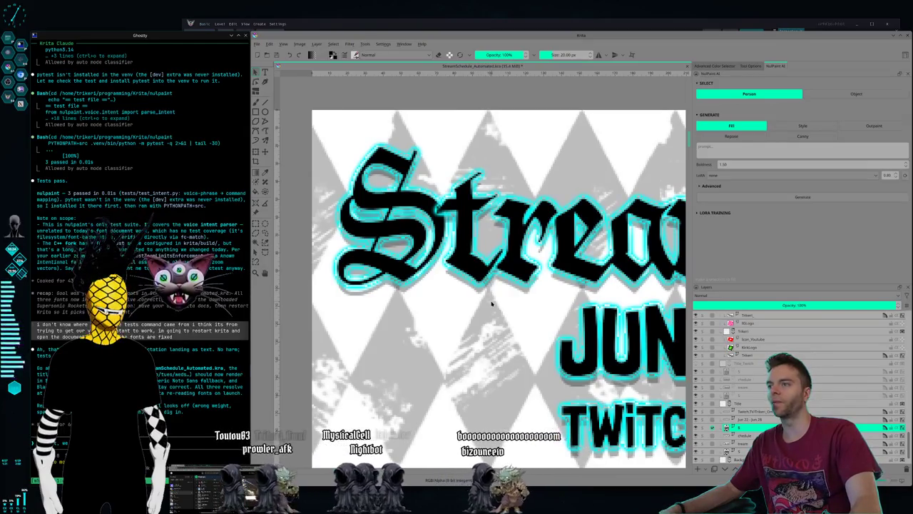
scroll(492, 303, down, 1)
scroll(492, 311, down, 1)
scroll(492, 318, down, 1)
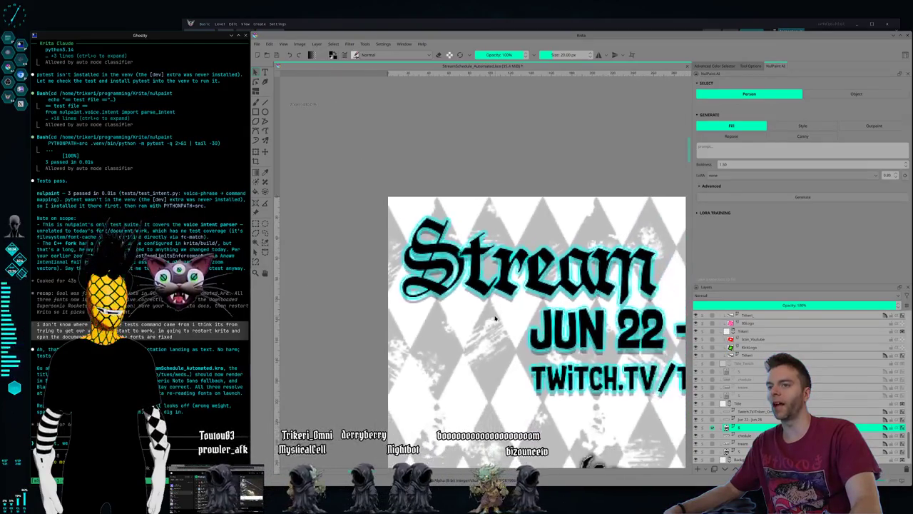
scroll(492, 324, down, 1)
scroll(493, 325, down, 1)
scroll(490, 321, up, 1)
scroll(490, 317, up, 1)
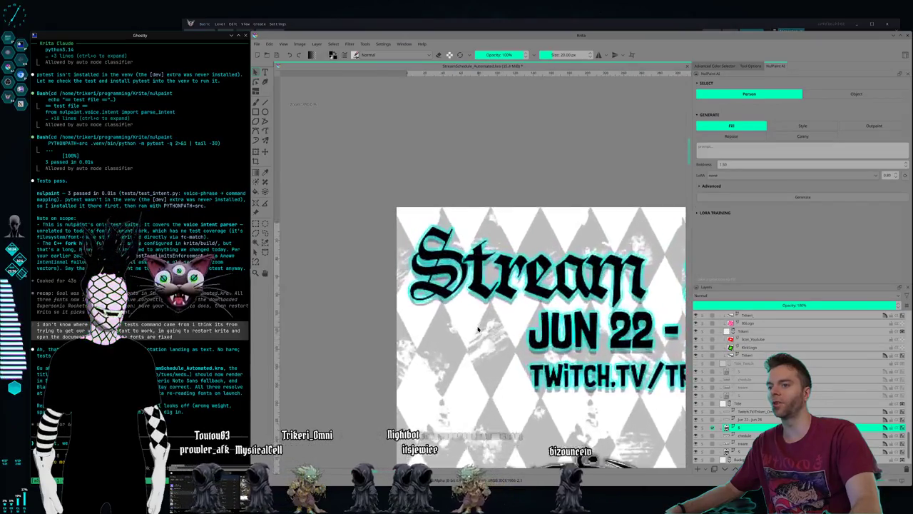
scroll(488, 312, up, 1)
scroll(489, 312, up, 1)
scroll(451, 306, up, 1)
scroll(450, 307, up, 1)
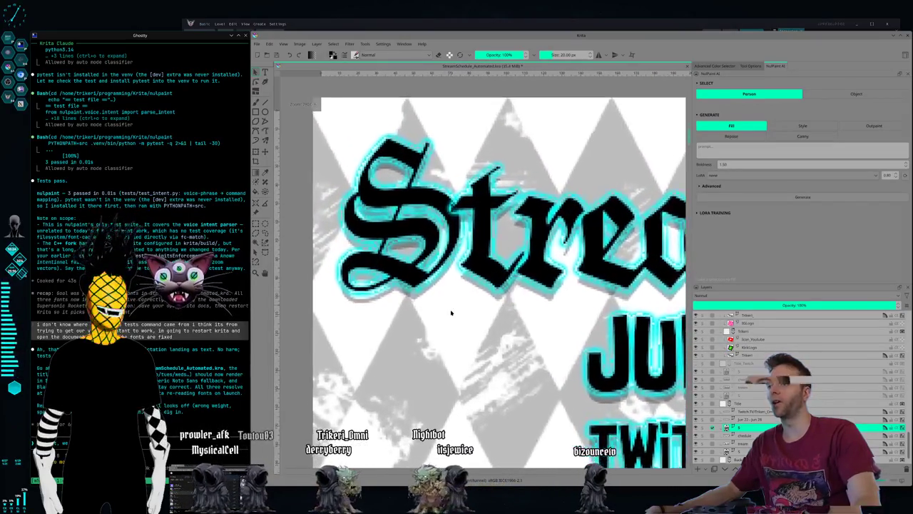
scroll(451, 307, up, 1)
scroll(471, 314, down, 1)
scroll(521, 322, down, 1)
scroll(564, 336, down, 1)
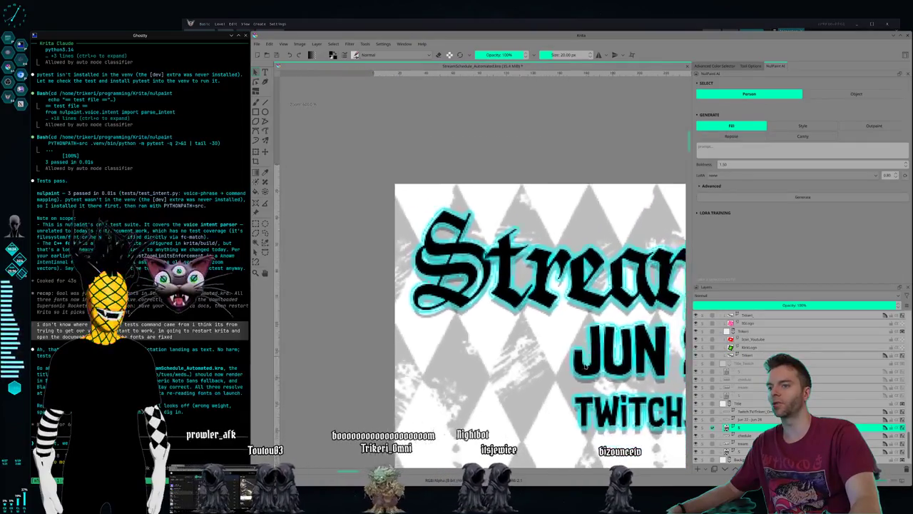
scroll(620, 357, down, 1)
scroll(570, 388, down, 1)
scroll(500, 428, down, 1)
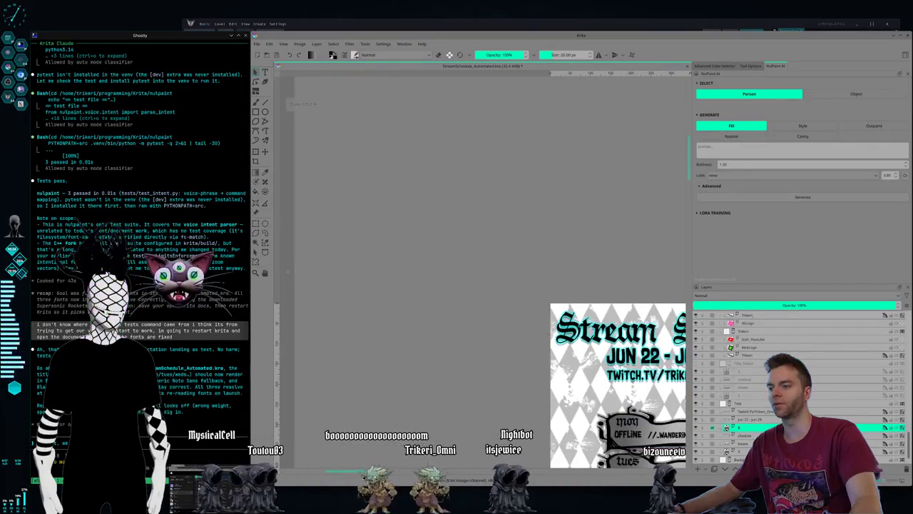
scroll(640, 303, right, 1)
scroll(639, 303, right, 5)
scroll(639, 303, right, 1)
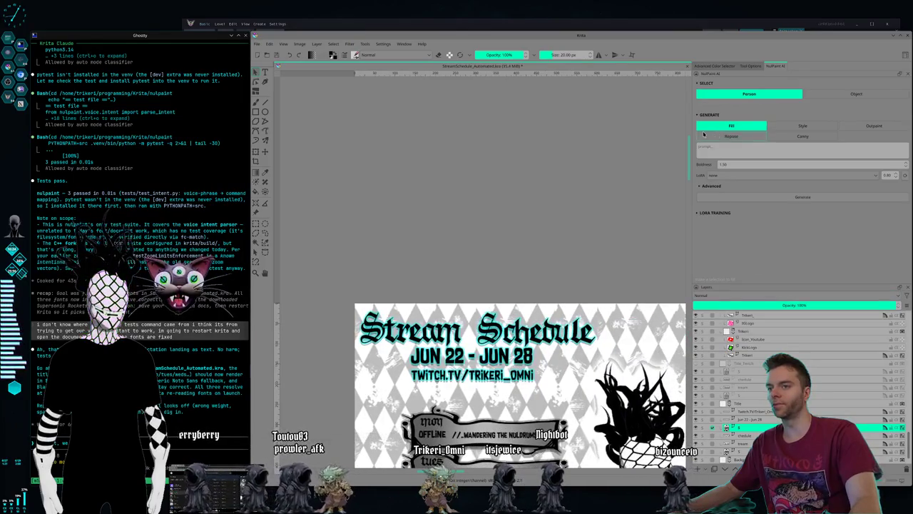
scroll(685, 186, down, 1)
scroll(681, 256, down, 3)
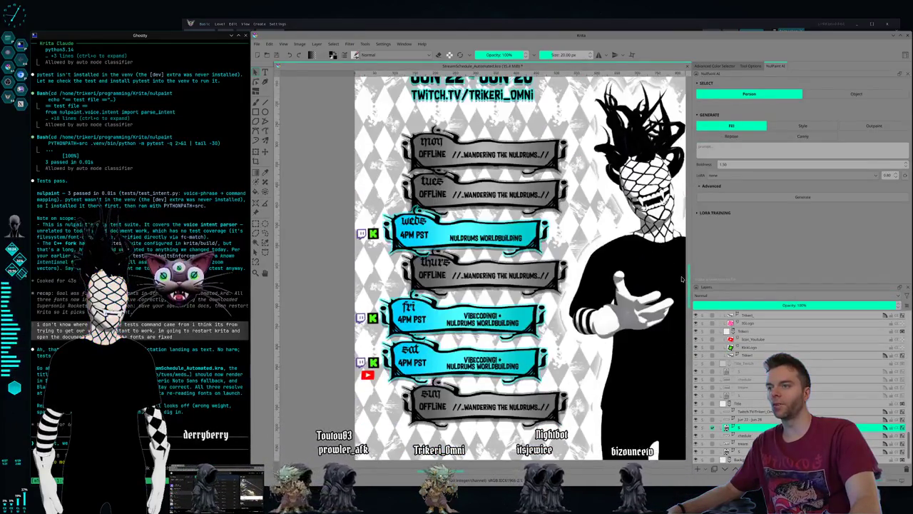
scroll(682, 275, up, 1)
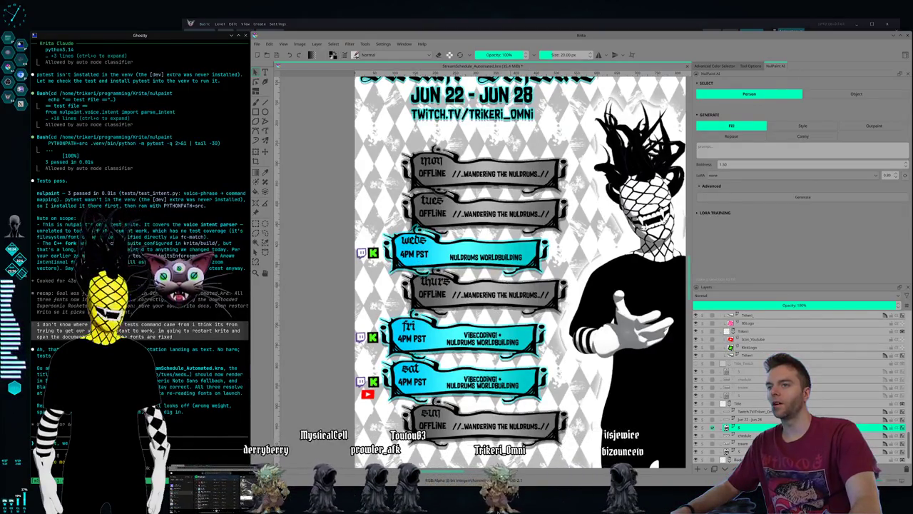
scroll(645, 462, right, 1)
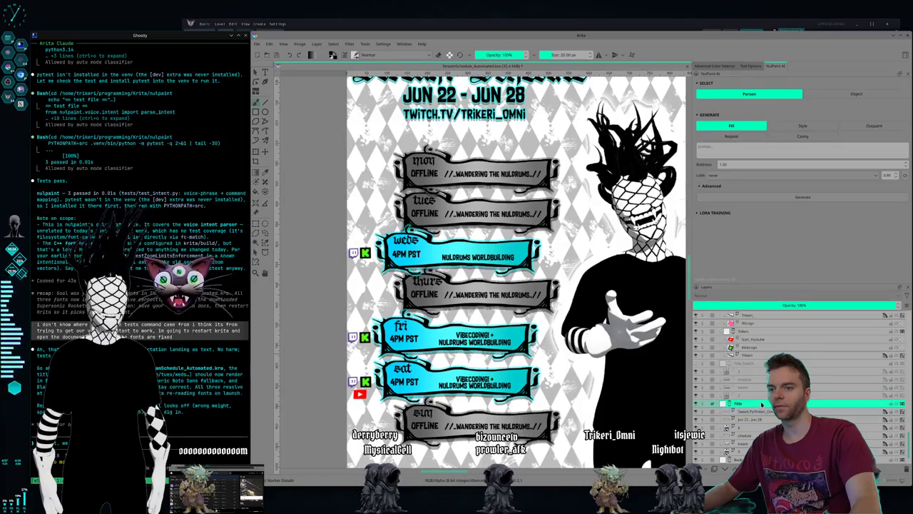
scroll(761, 404, down, 2)
scroll(759, 407, down, 3)
scroll(758, 410, down, 3)
scroll(757, 412, down, 3)
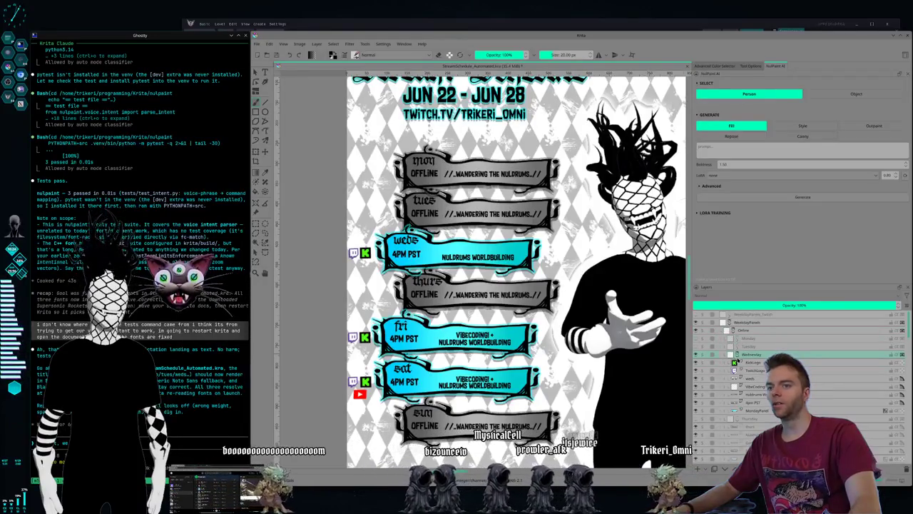
Step: Select the KickLogo layer, then the Wednesday 'weds' day-name layer in the Layers docker
click(744, 361)
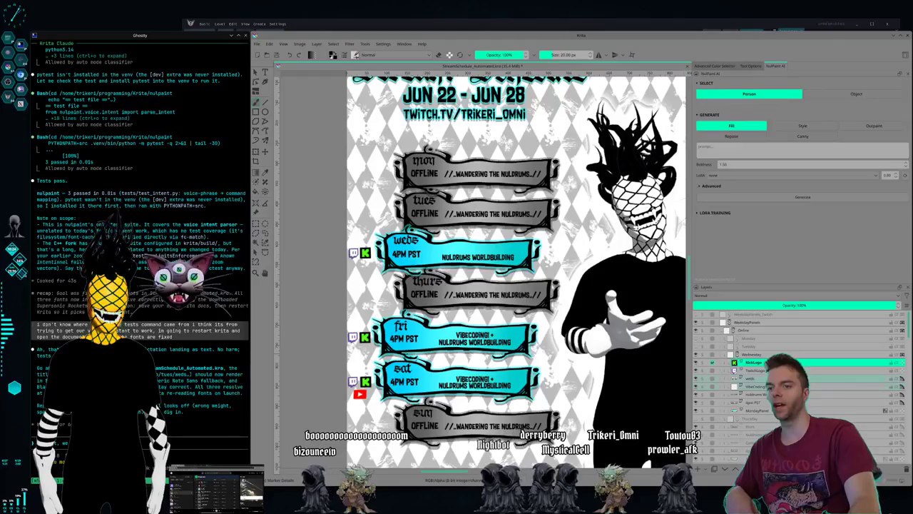
click(756, 377)
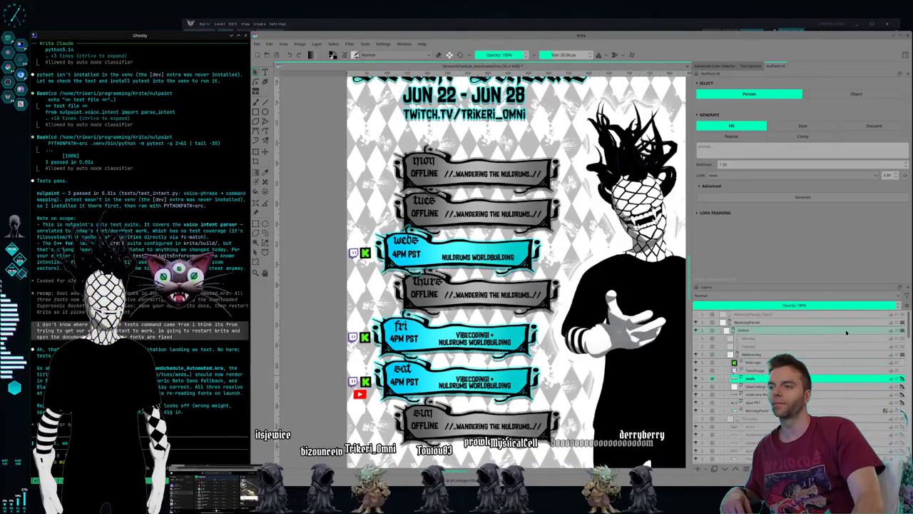
drag(756, 410, 811, 411)
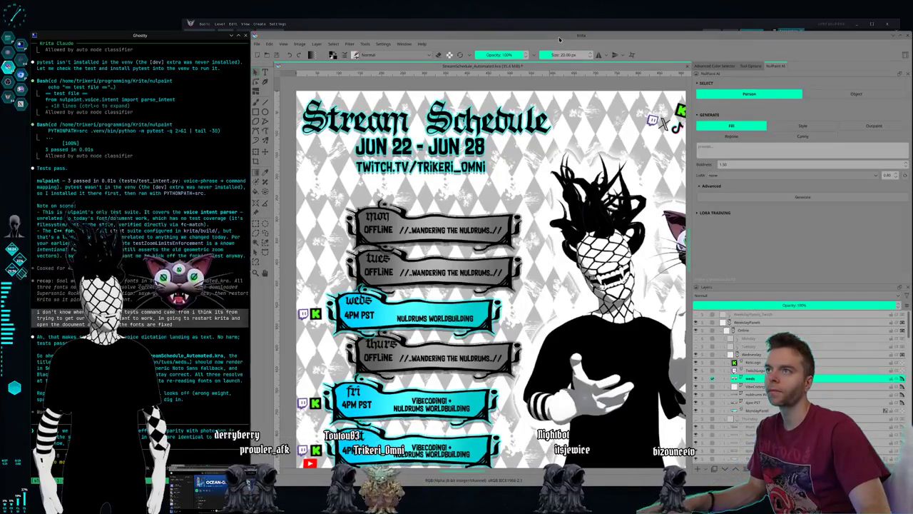
Step: Show the KDE window grid listing Krita, Ghostty, Chromium, Dolphin and the schedule PNG
key(alt+Tab)
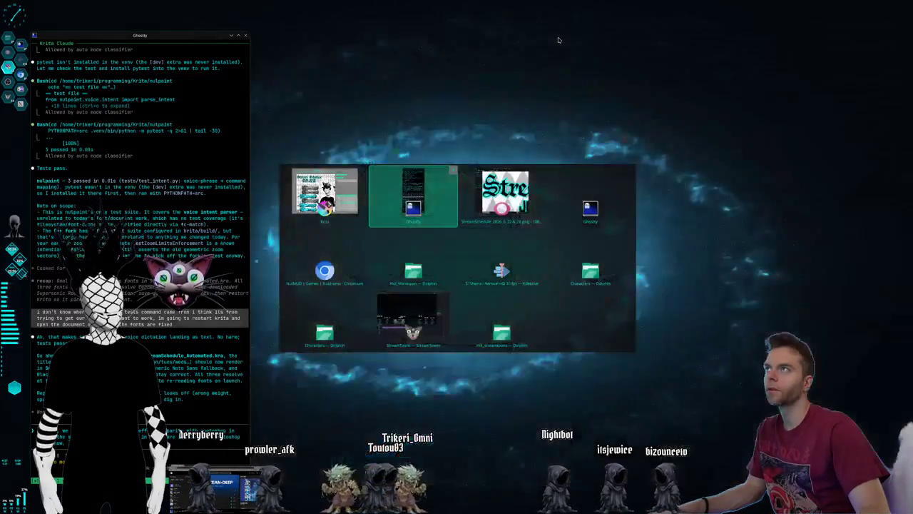
Step: Position Gwenview's exported schedule PNG so its title lines up with Krita's canvas title
key(alt+Tab)
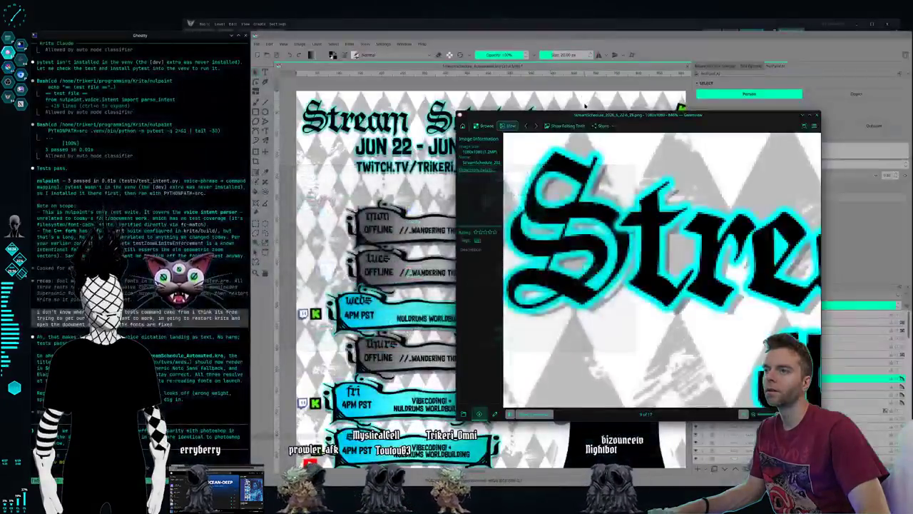
drag(557, 116, 501, 59)
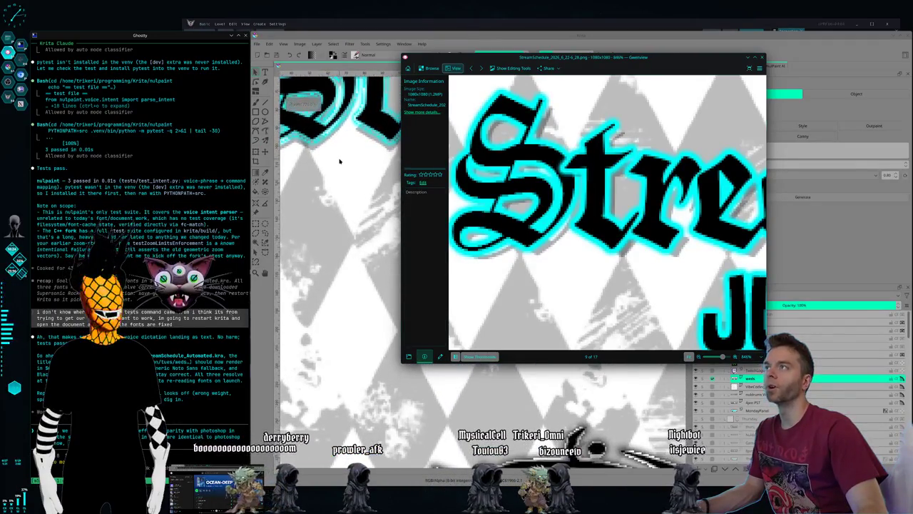
click(343, 157)
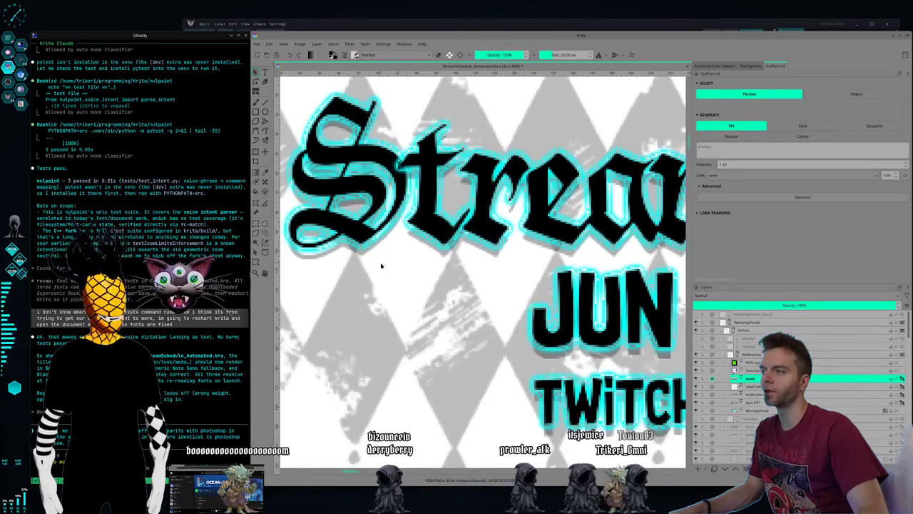
key(alt+Tab)
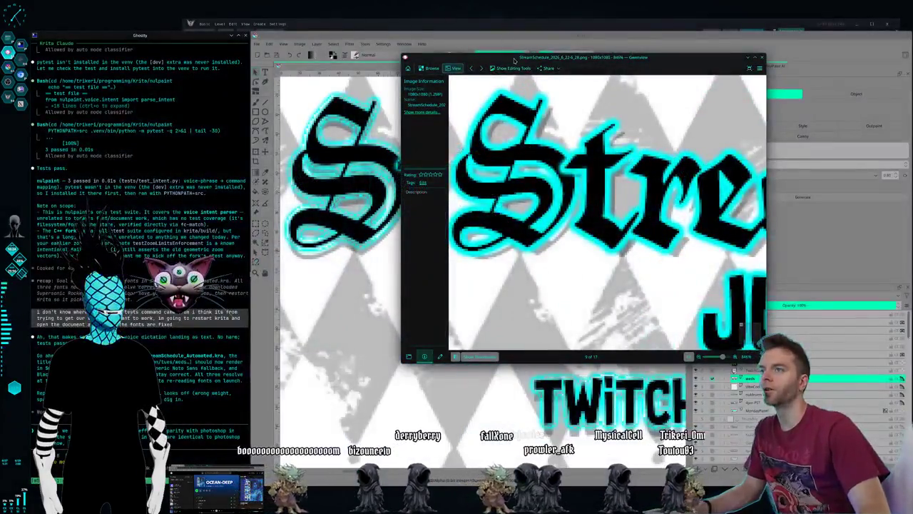
drag(513, 60, 521, 64)
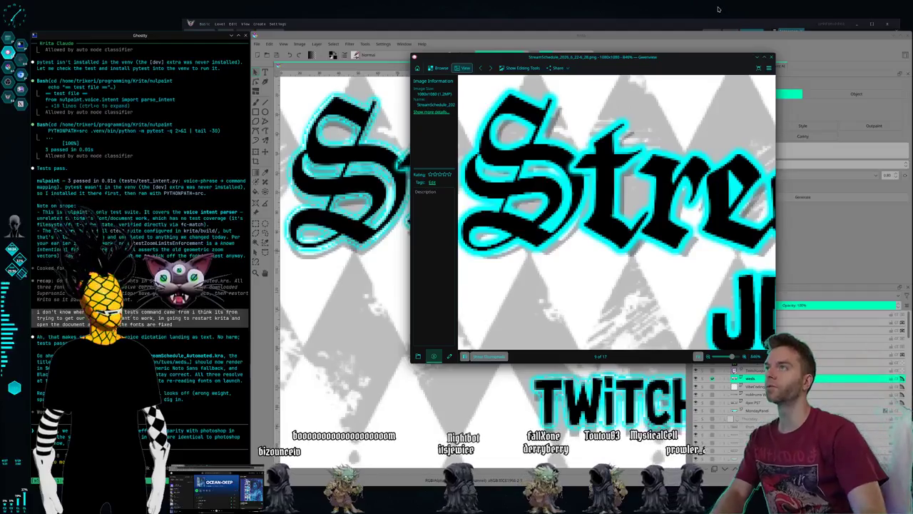
drag(463, 55, 467, 59)
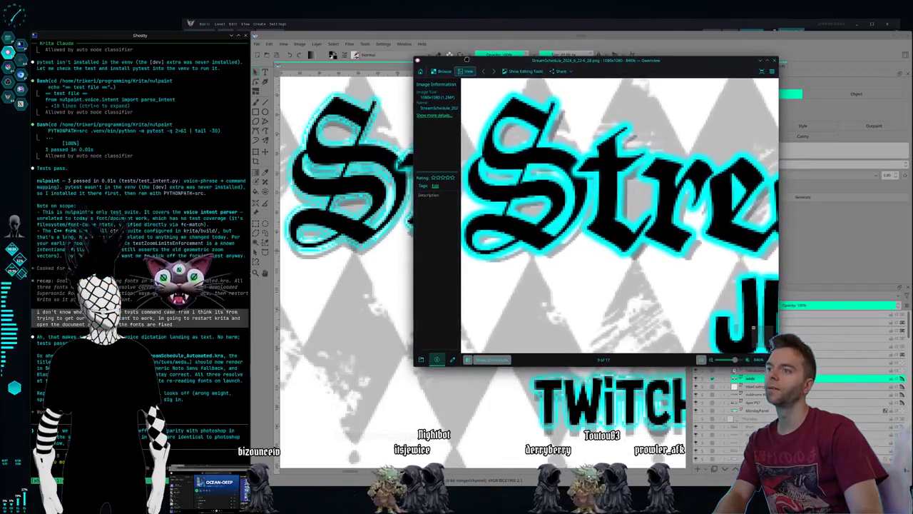
Step: Capture a Spectacle region screenshot framing both titles, then return to Krita
key(Print)
drag(270, 40, 591, 299)
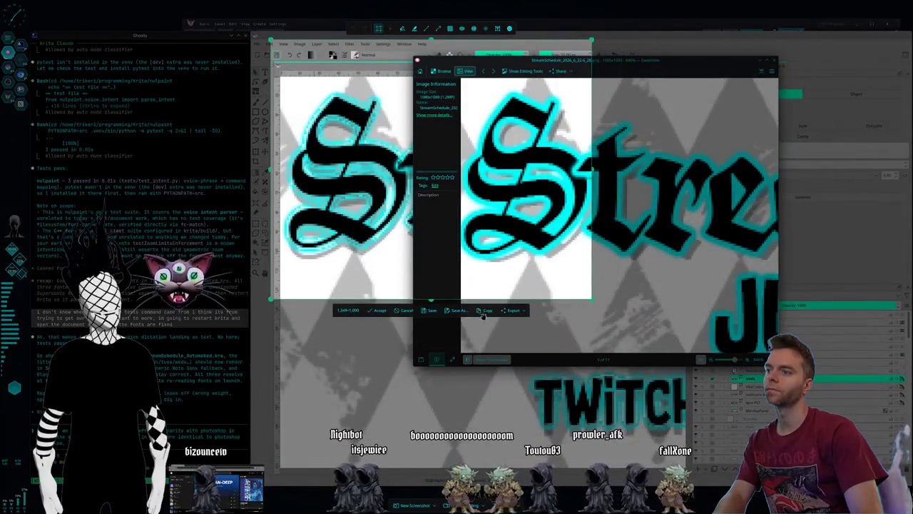
key(Return)
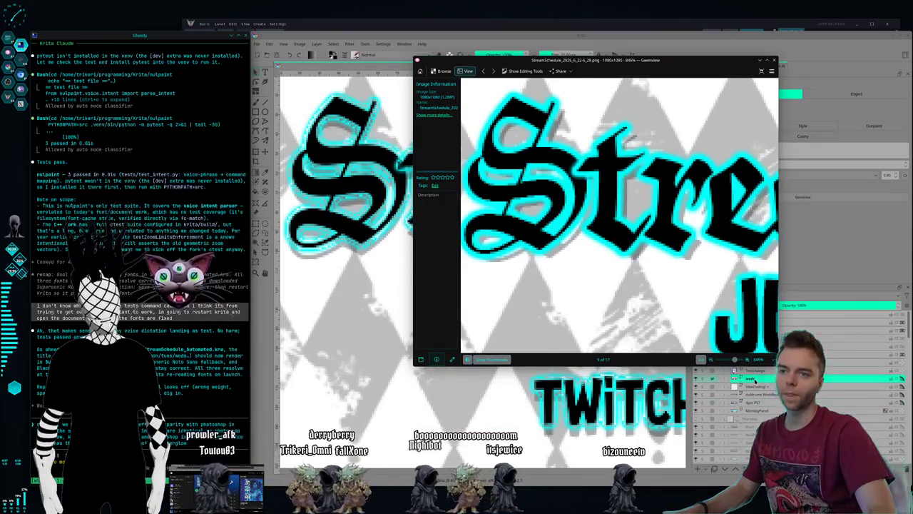
click(754, 380)
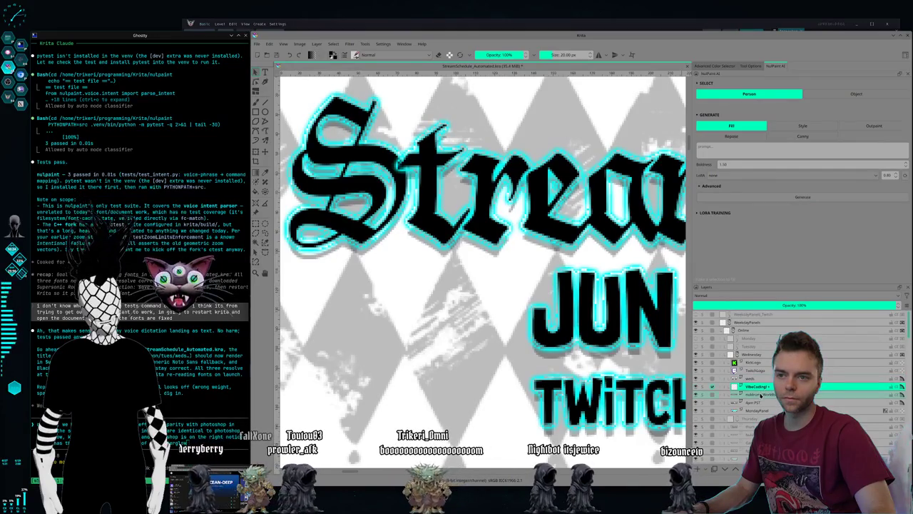
Step: Select the layer just below VibeCoding in the Layers docker
click(757, 396)
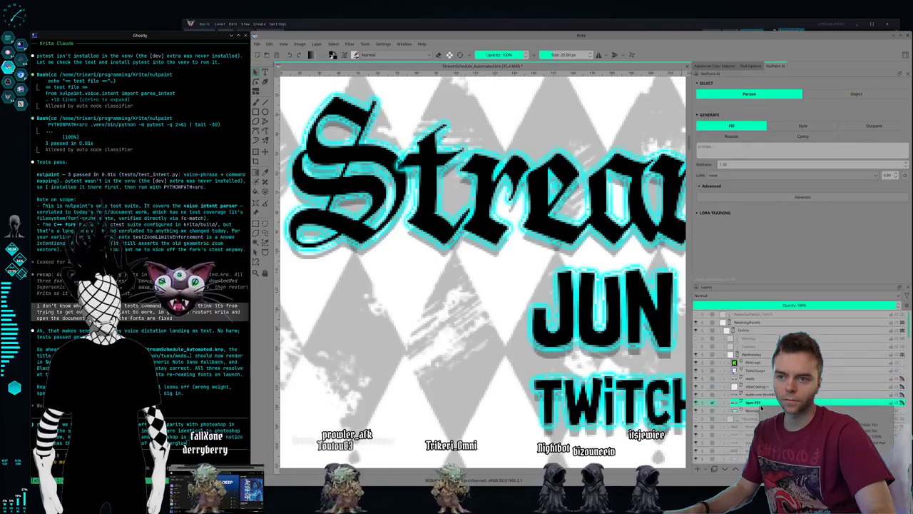
right_click(768, 404)
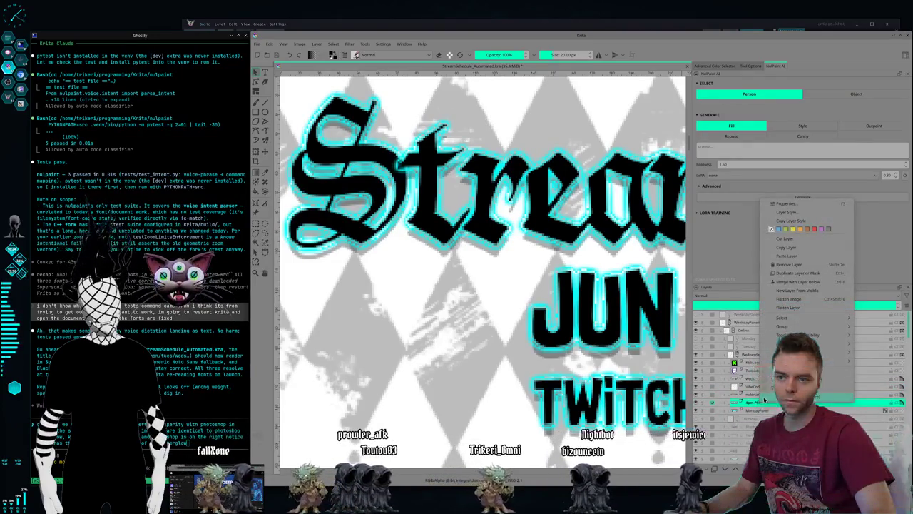
click(753, 389)
Step: Scroll to the Title group and open Layer Style for the title text layer
scroll(756, 389, down, 4)
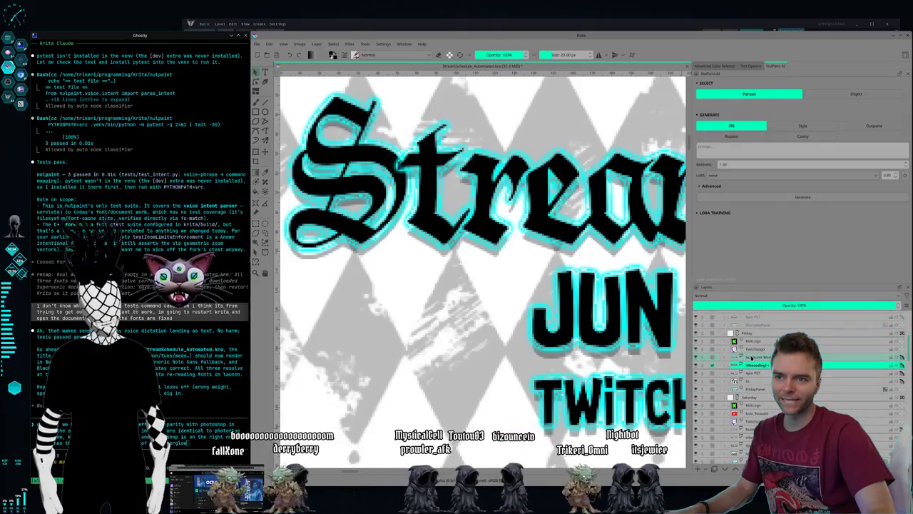
scroll(751, 356, down, 2)
scroll(751, 357, down, 2)
scroll(751, 357, down, 2)
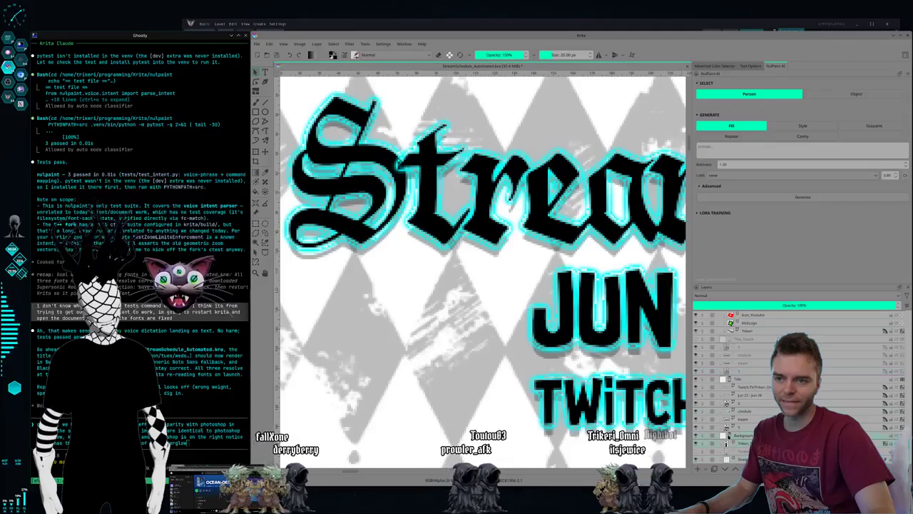
right_click(738, 427)
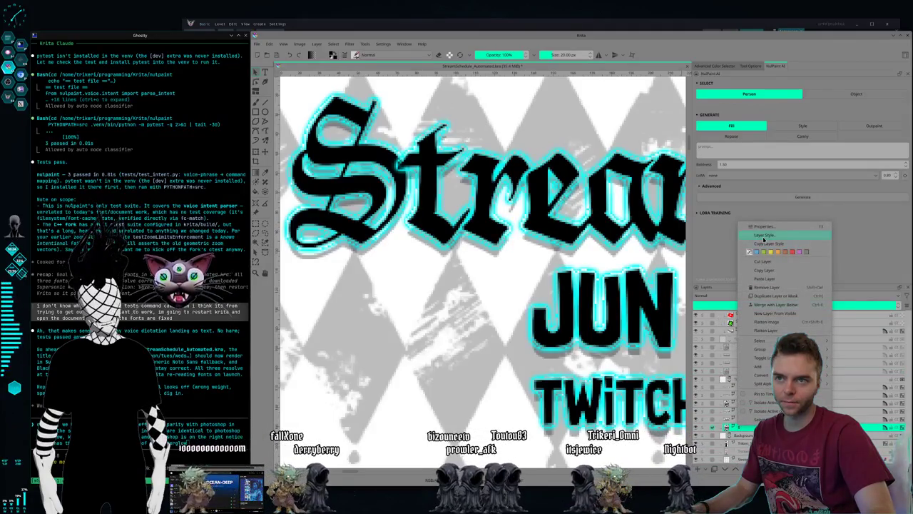
click(763, 236)
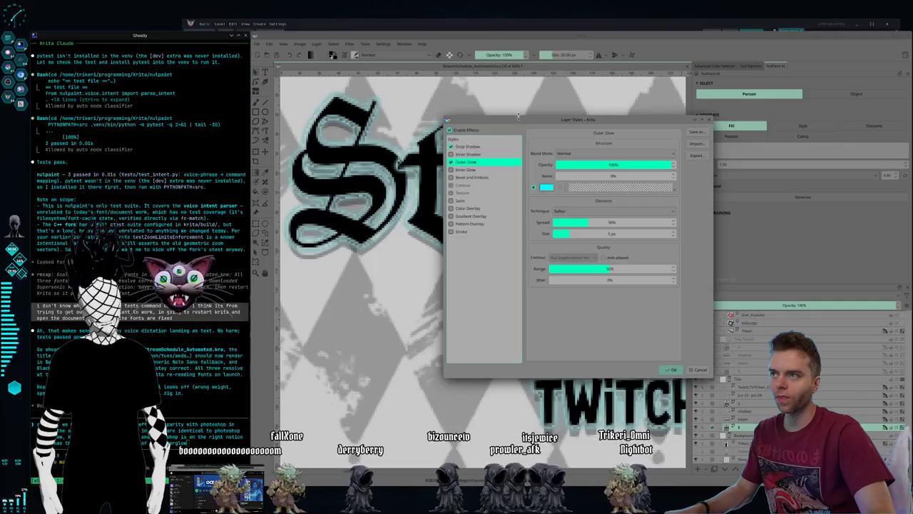
Step: Copy a region screenshot of the Outer Glow settings beside the JUN text, then accept the style
drag(518, 116, 307, 120)
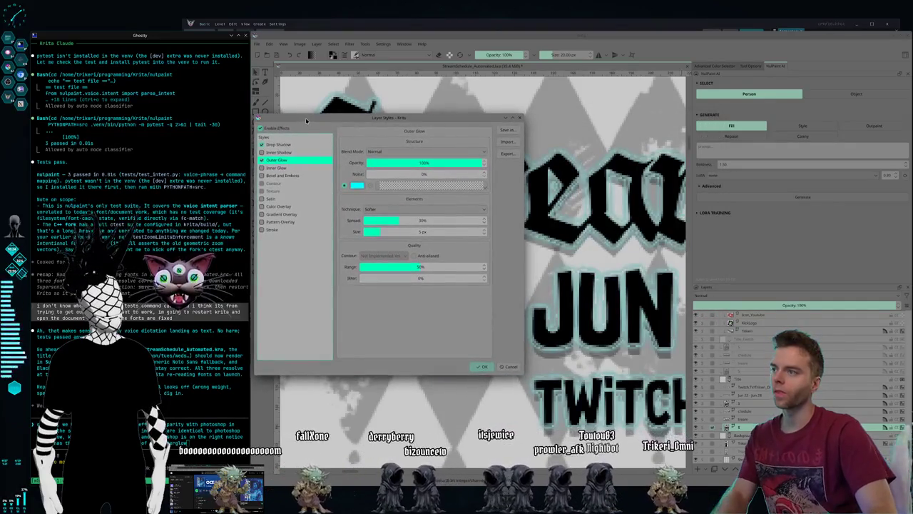
key(Print)
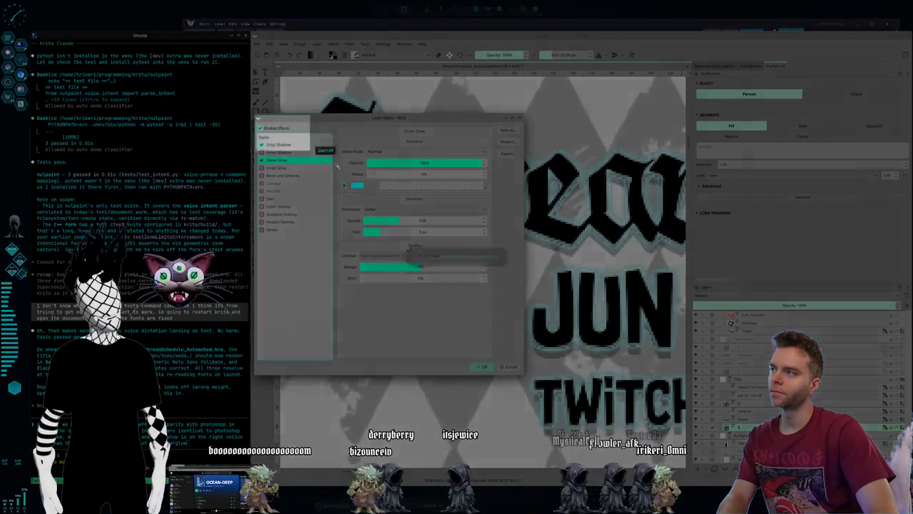
mouse_move(255, 114)
mouse_down()
mouse_move(526, 383)
mouse_move(525, 373)
mouse_up()
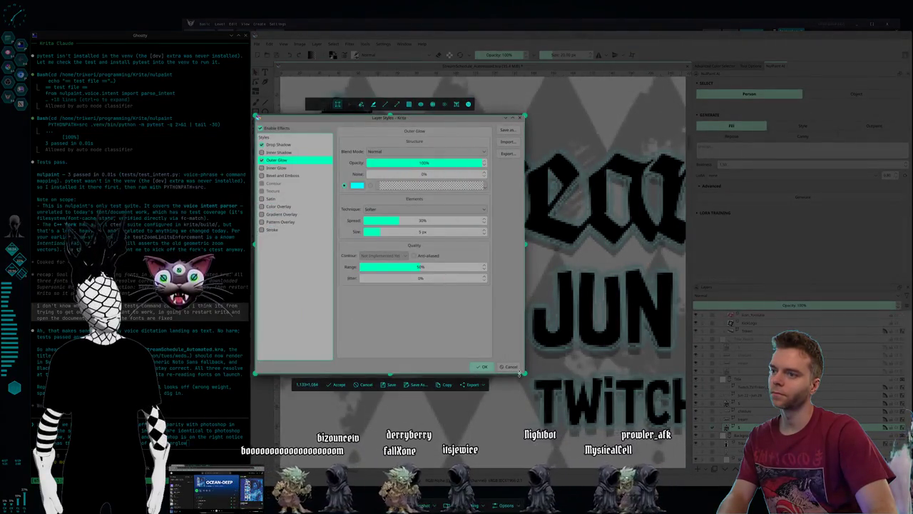
click(447, 384)
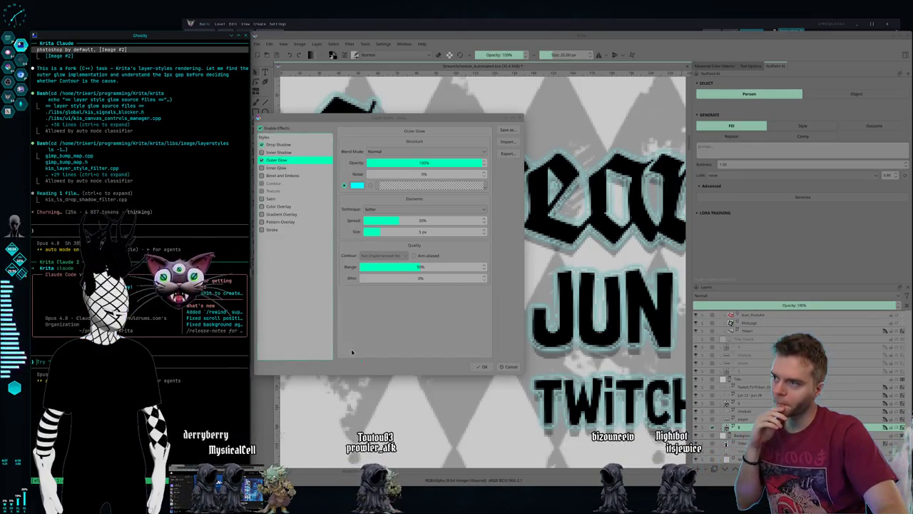
click(481, 366)
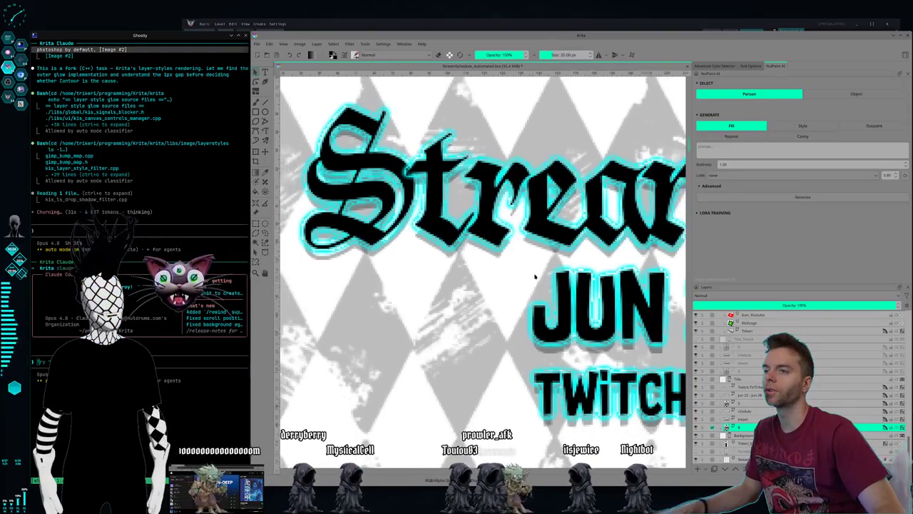
Step: Zoom out to view the whole schedule canvas
scroll(563, 321, down, 3)
scroll(592, 371, down, 2)
scroll(613, 413, up, 1)
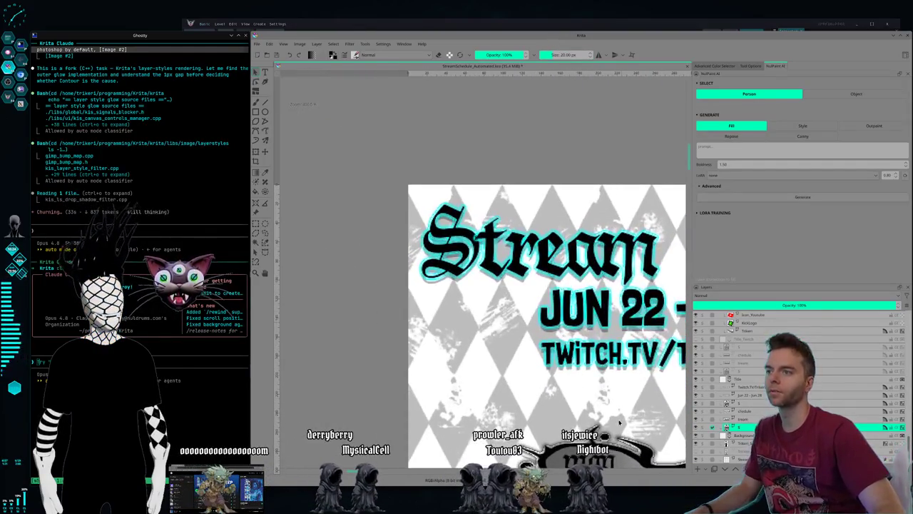
scroll(619, 421, down, 3)
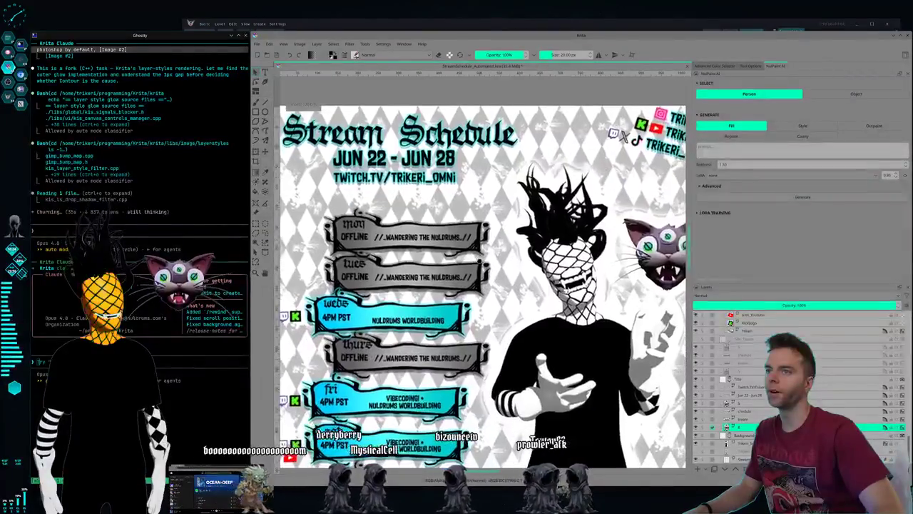
scroll(493, 285, down, 2)
scroll(492, 285, up, 2)
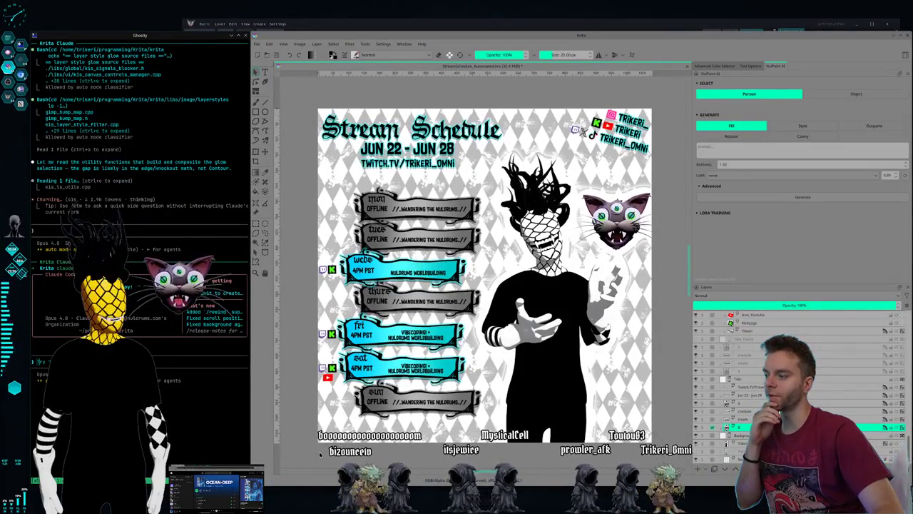
Step: Close the Gwenview preview of the exported schedule and show Krita's Open Recent list
key(alt+Tab)
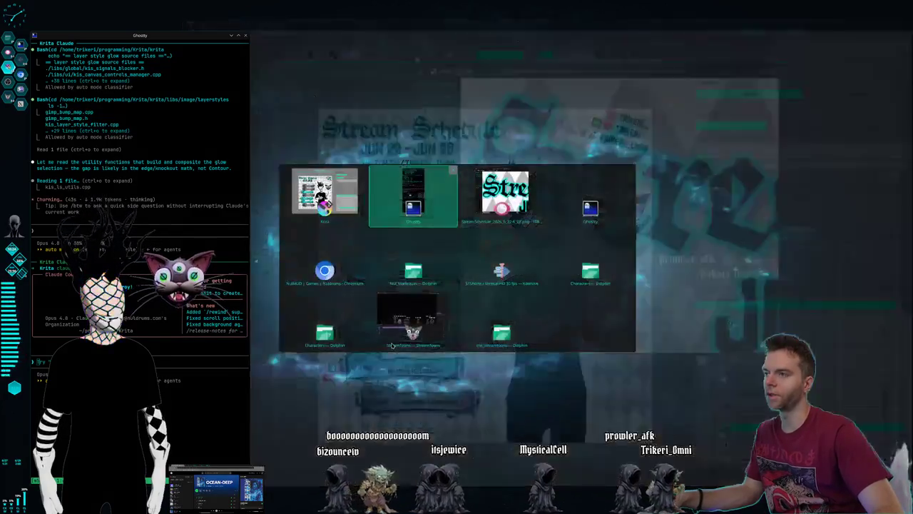
key(alt+Tab)
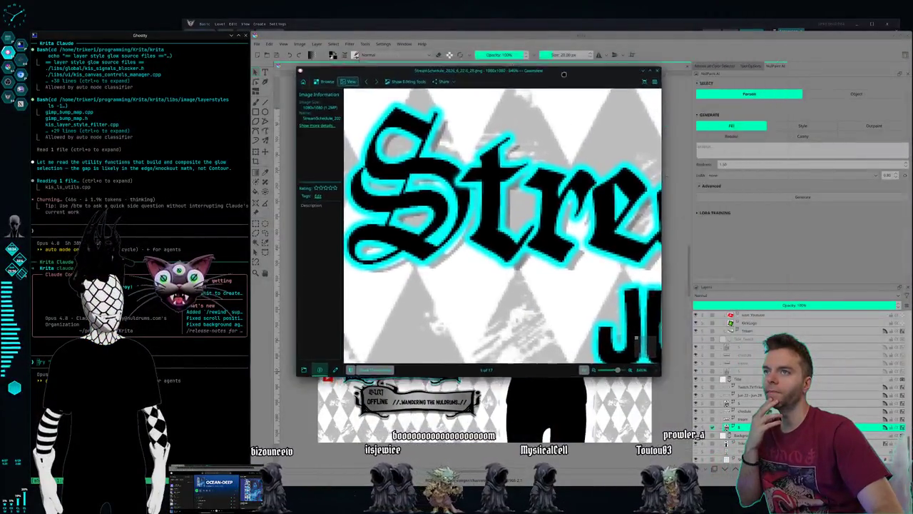
drag(698, 71, 655, 81)
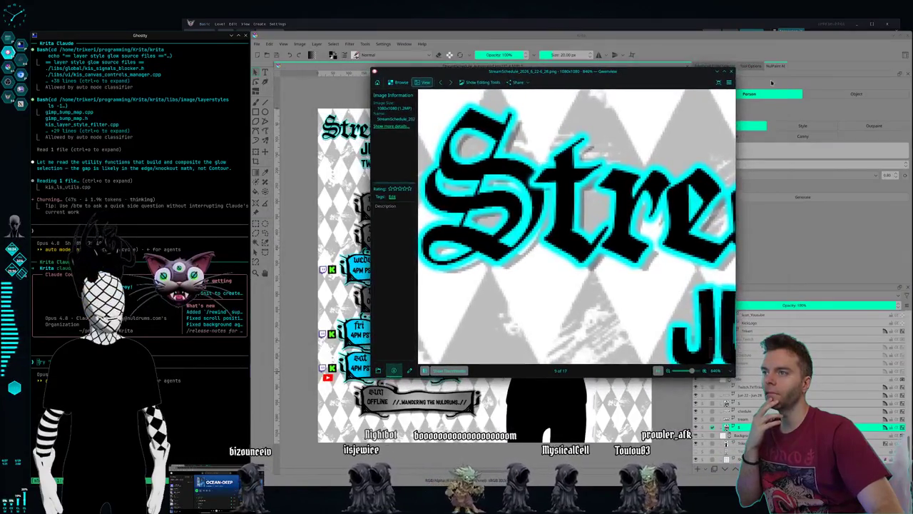
click(731, 72)
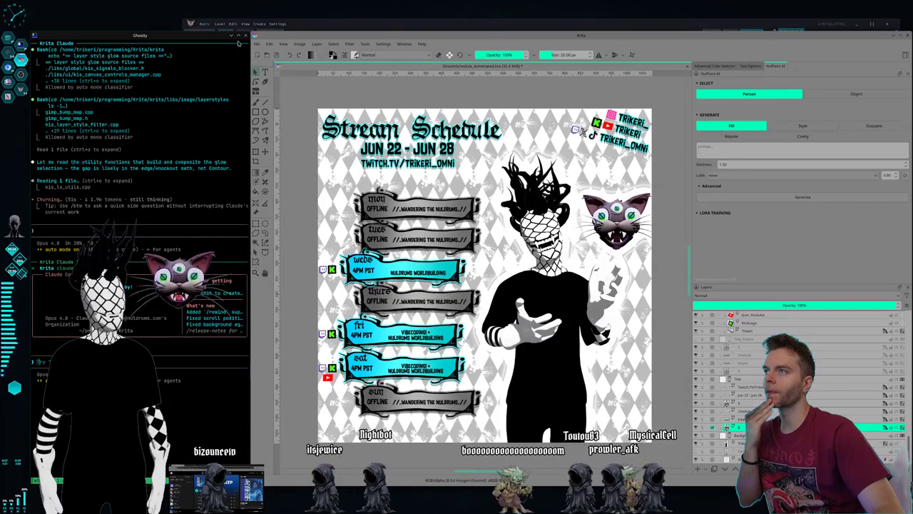
click(269, 43)
mouse_move(274, 70)
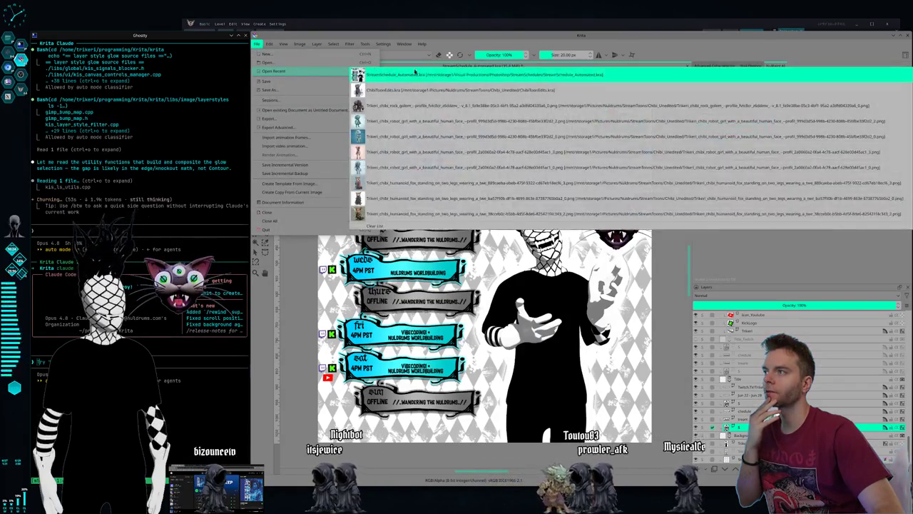
Step: Open ChibiTouxibl.kra ahead of the schedule tab and set AI Select to Object
click(475, 90)
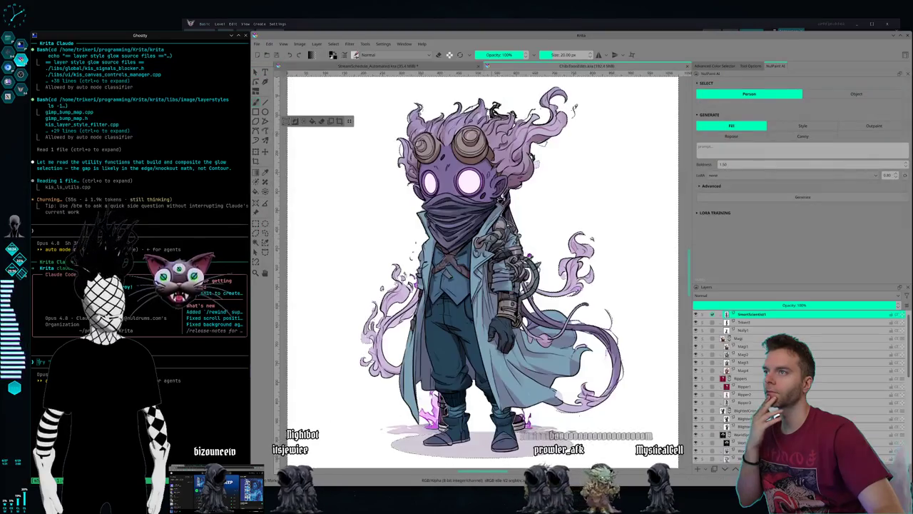
drag(546, 72, 428, 66)
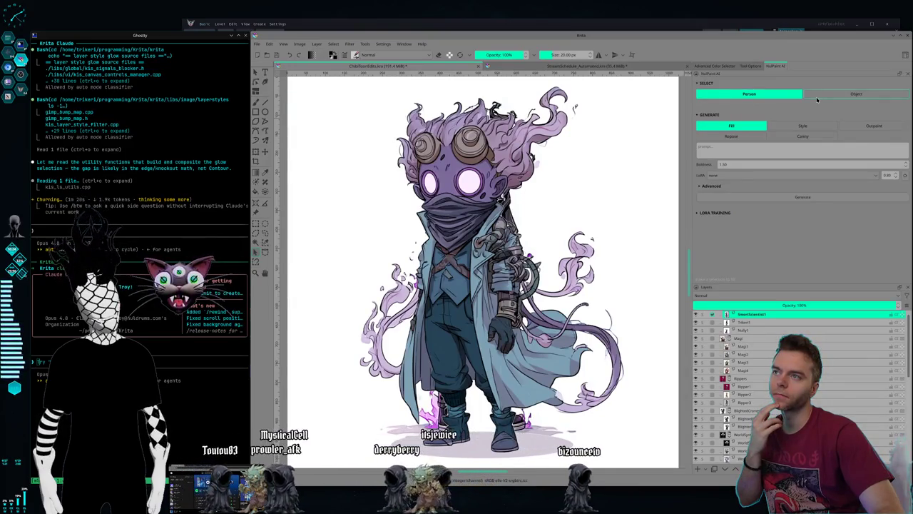
click(816, 95)
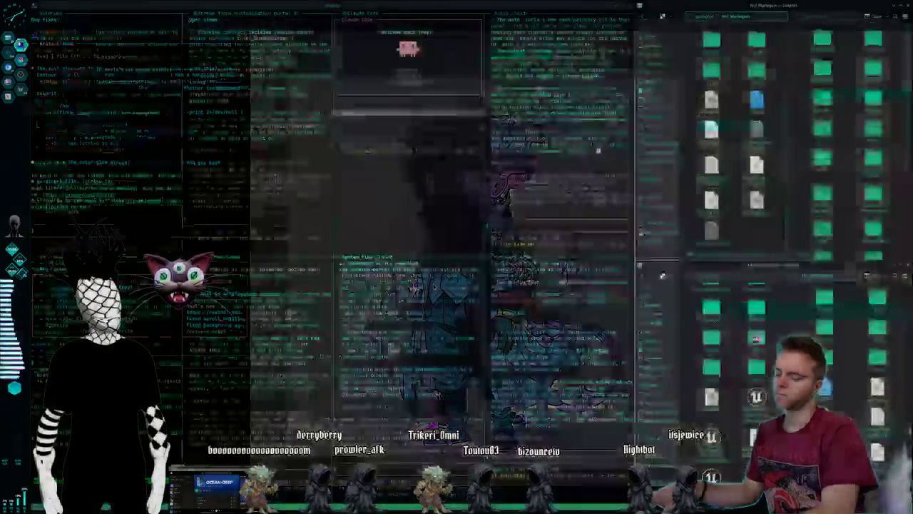
key(super+2)
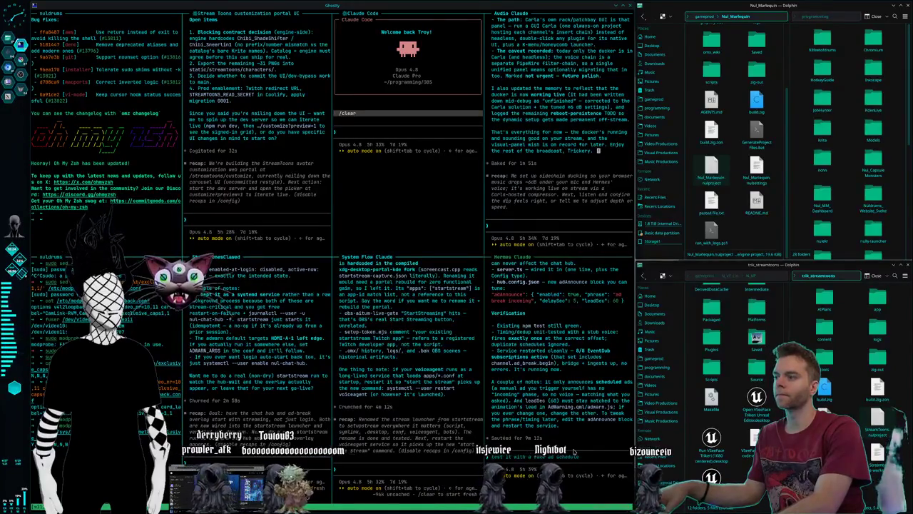
key(ctrl+F2)
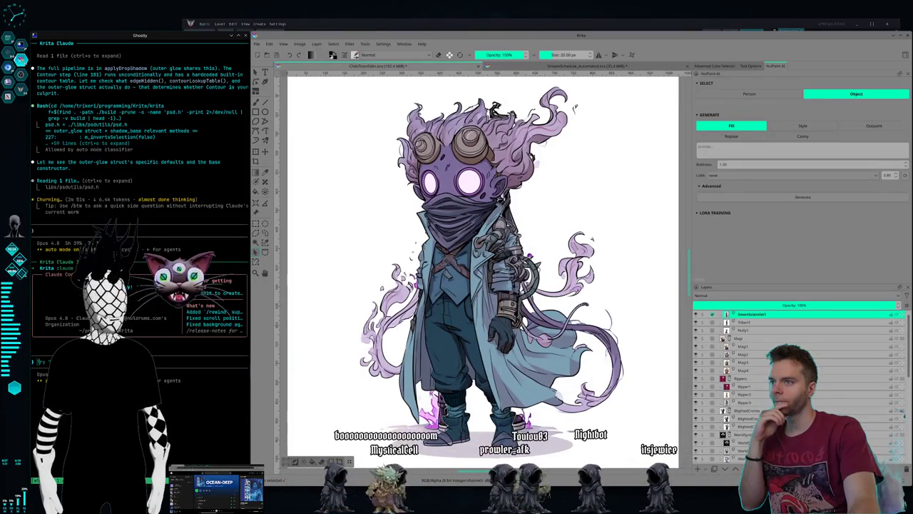
Step: Run /krita in the Ghostty Claude pane to investigate missing marching ants in object mode
text(/krita)
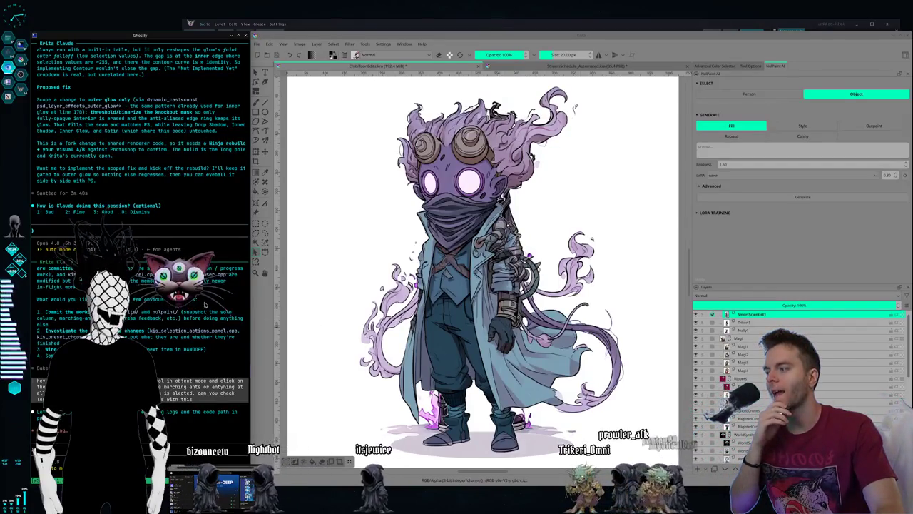
Step: Rate the Claude session Good and scroll back to read the selection-bug report
key(3)
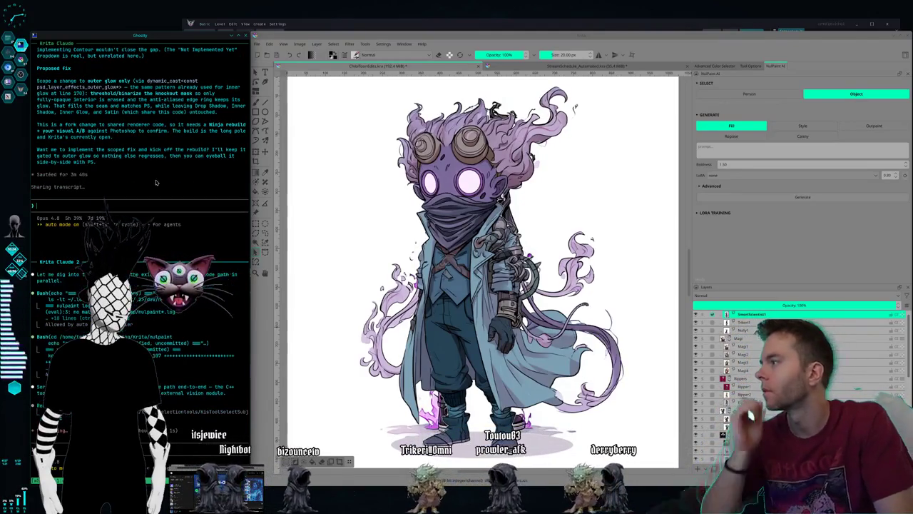
scroll(153, 177, up, 5)
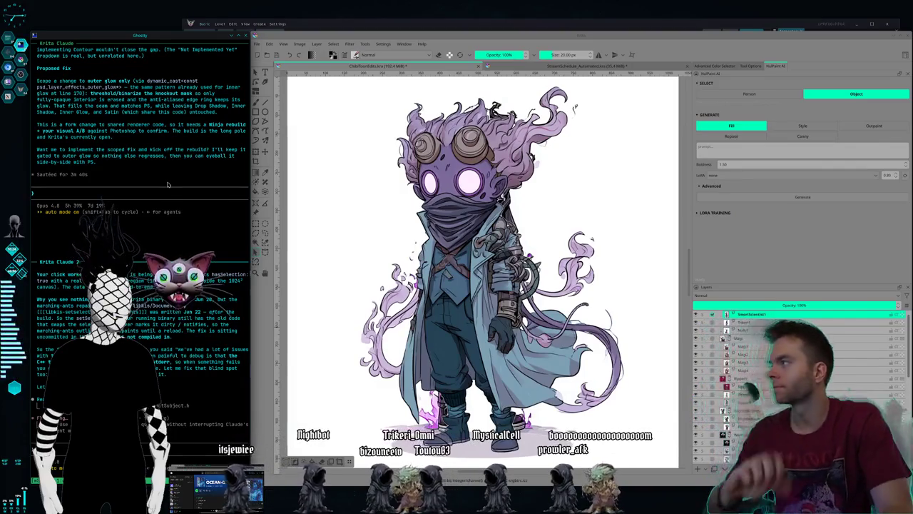
Step: Approve the outer-glow fix with 'yep go ahead', then switch to the terminals workspace
text(yep go ah)
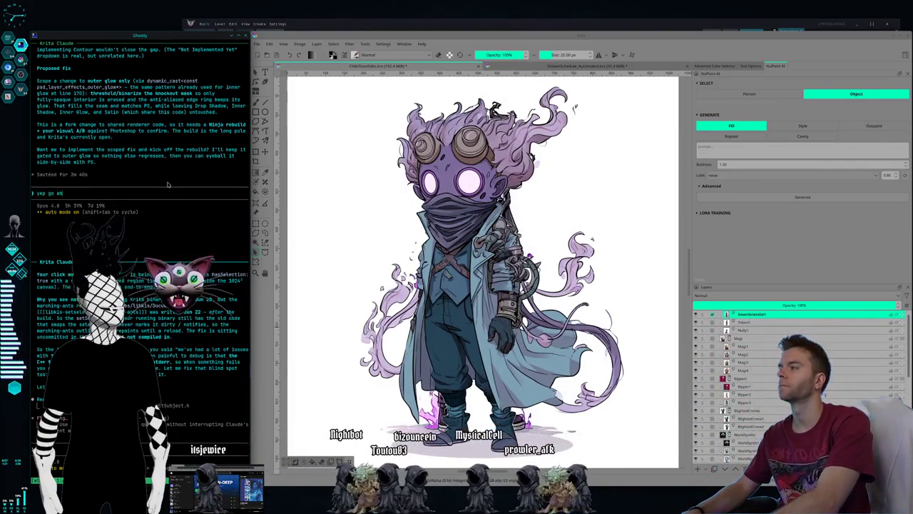
text(ead)
key(Return)
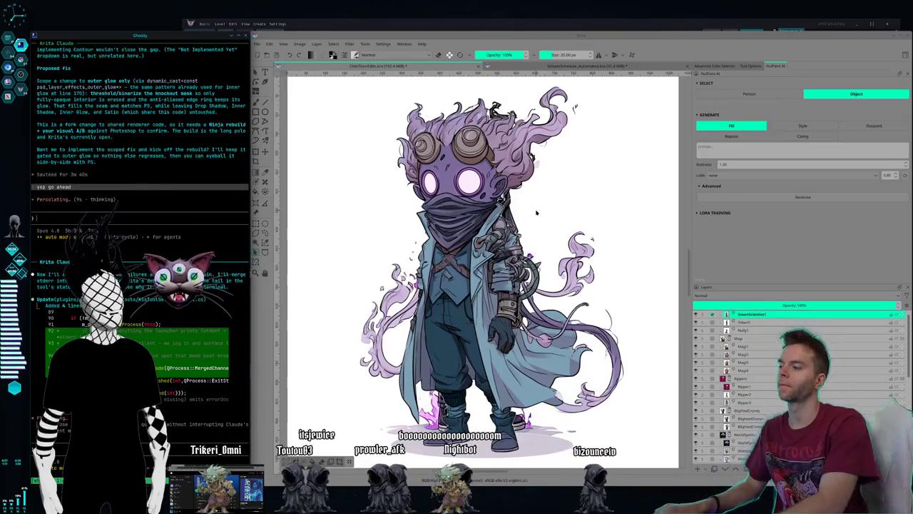
key(ctrl+F2)
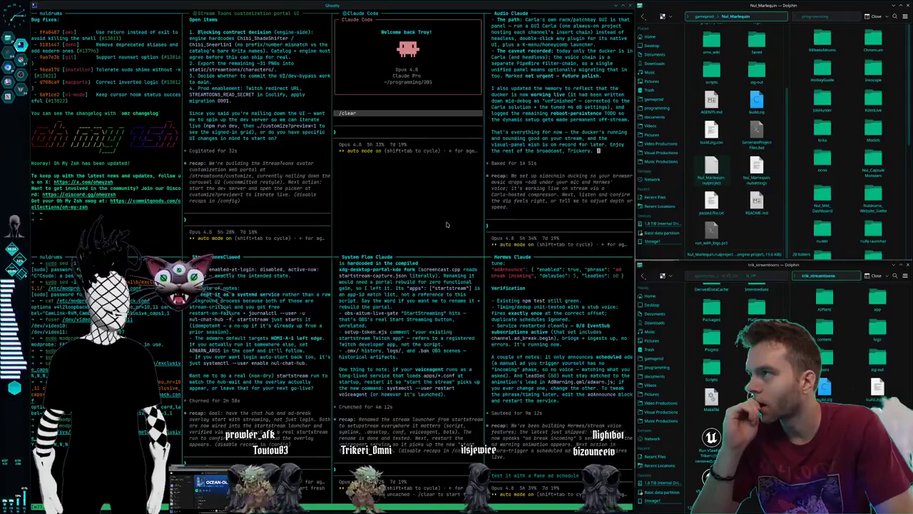
Step: Cycle through workspaces 2, 3, 2, 1 and 4 to reach the game-engine editor on 5
key(super+2)
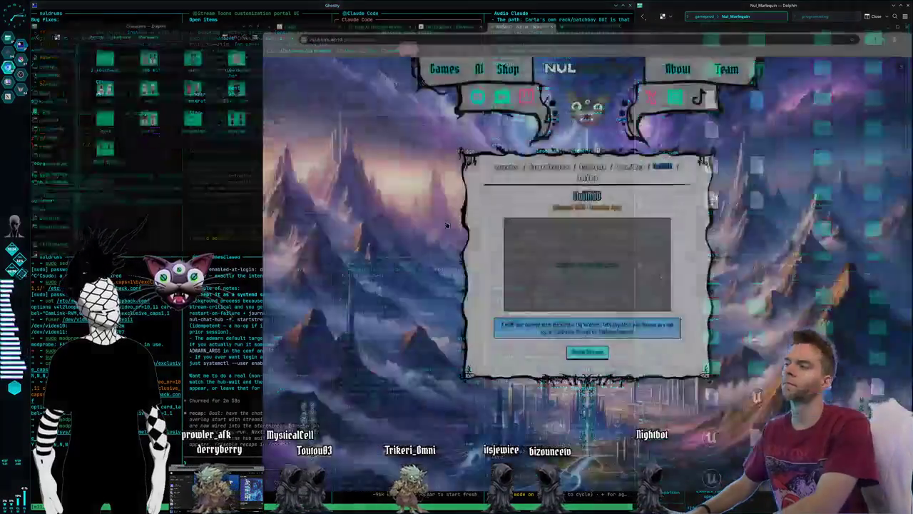
key(super+3)
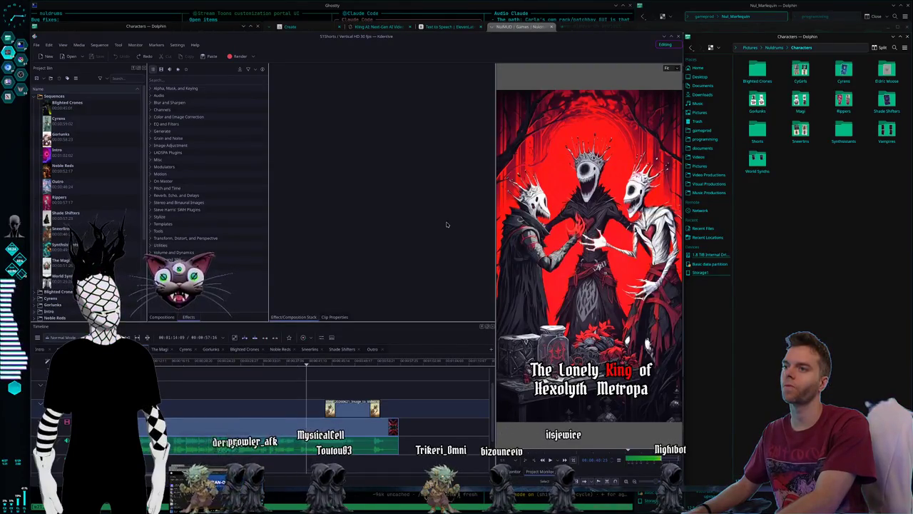
key(super+2)
key(super+1)
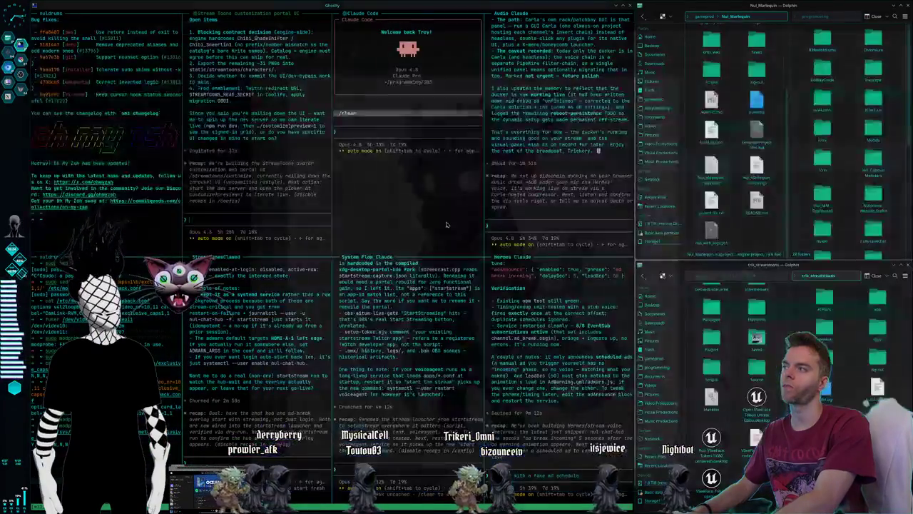
key(super+4)
key(super+5)
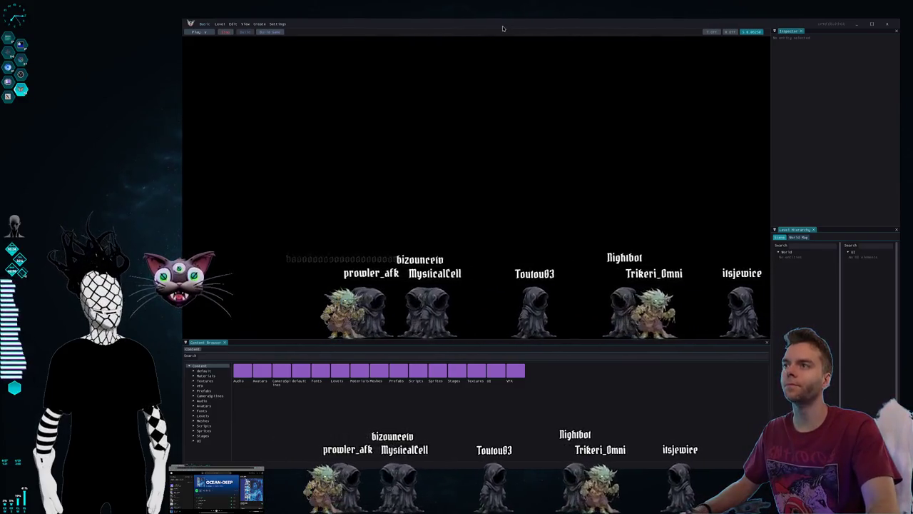
Step: Launch VSCodium from KRunner and type 'claude' in its terminal
key(alt+space)
text(vsco)
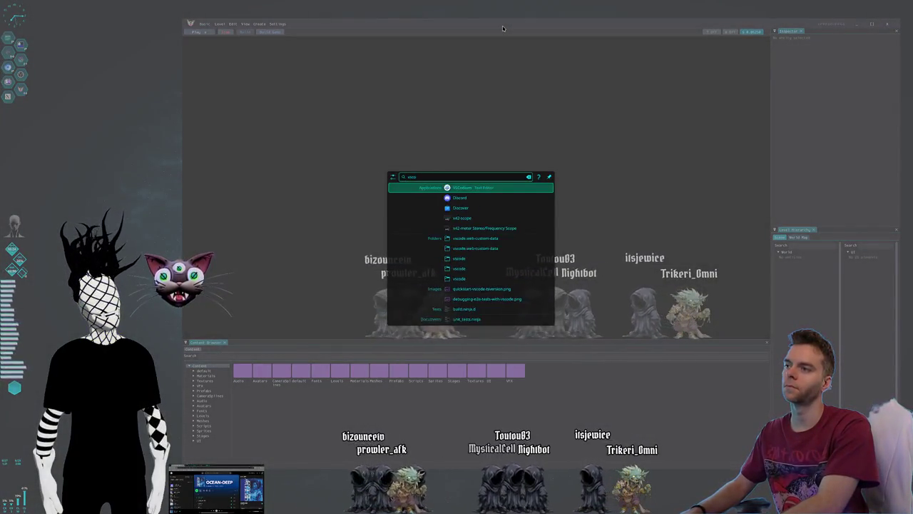
key(Escape)
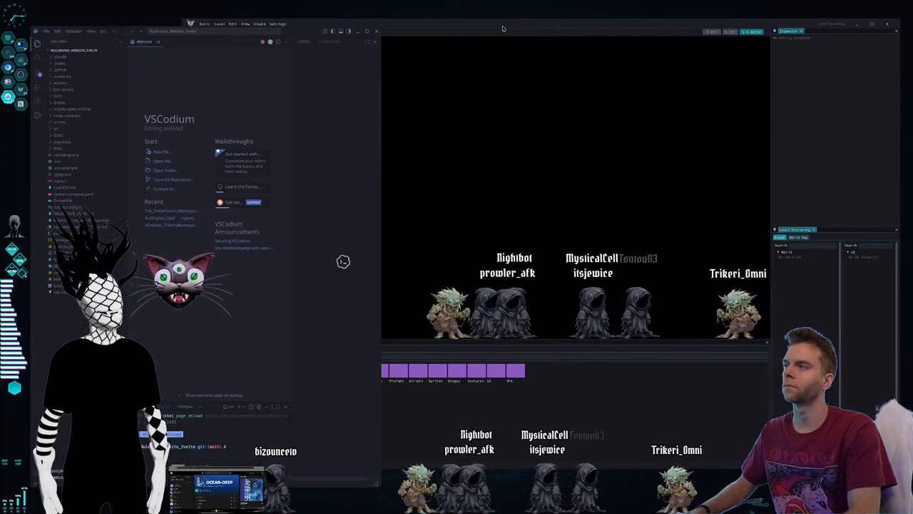
click(243, 443)
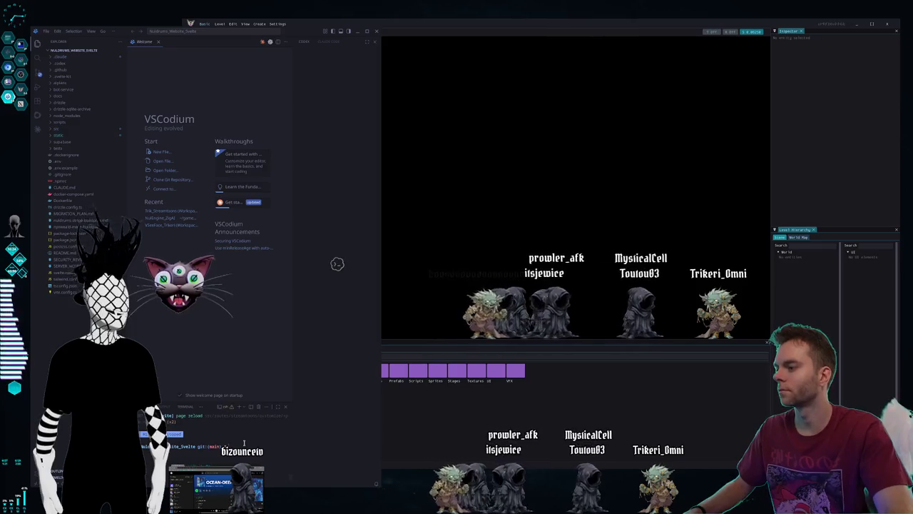
text(claude)
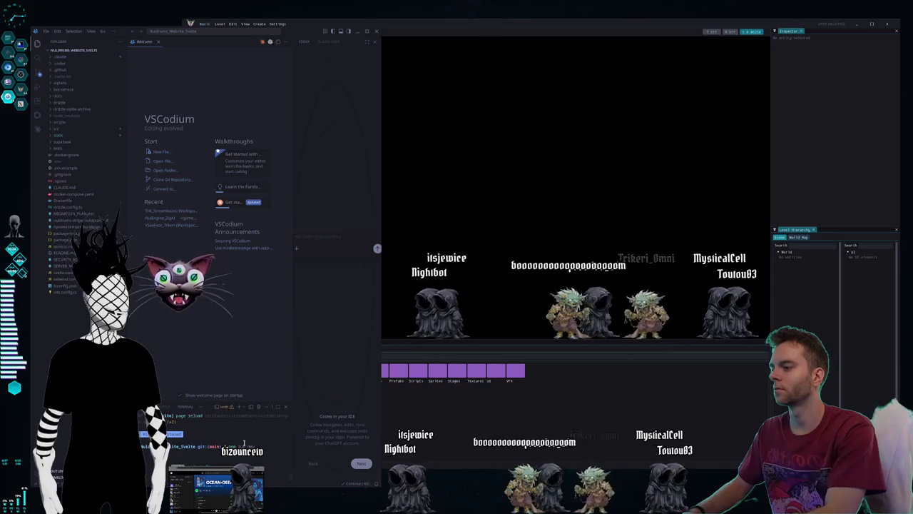
Step: Open a new browser window by typing 'nu' in KRunner
key(alt+space)
text(nulu)
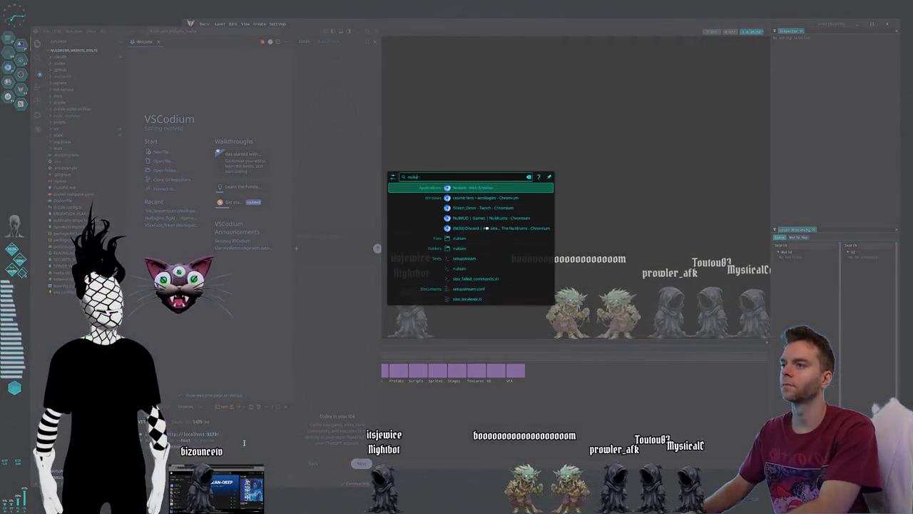
key(Return)
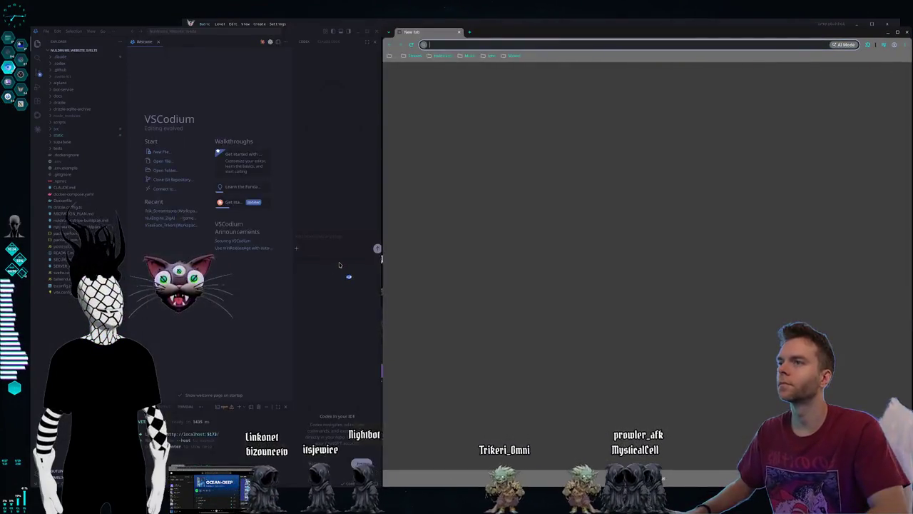
Step: Start the local dev server with npm run dev in the code editor's terminal
click(442, 56)
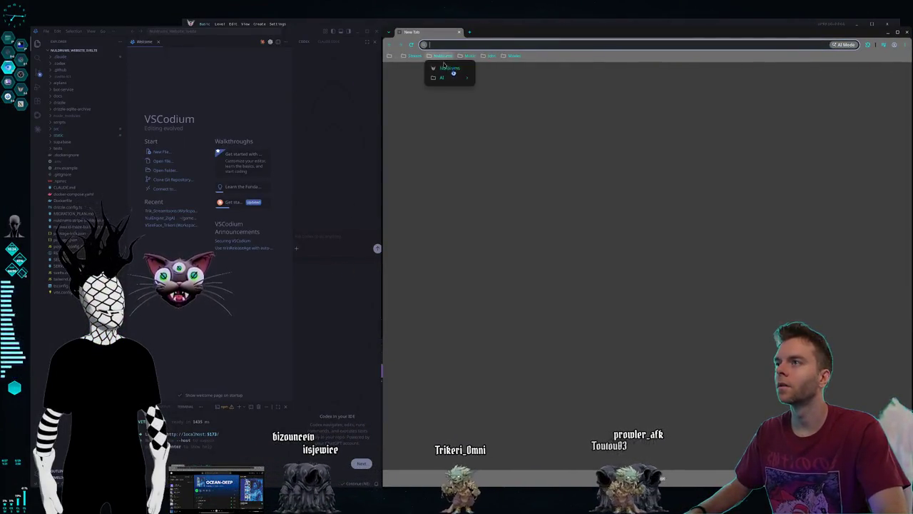
click(509, 258)
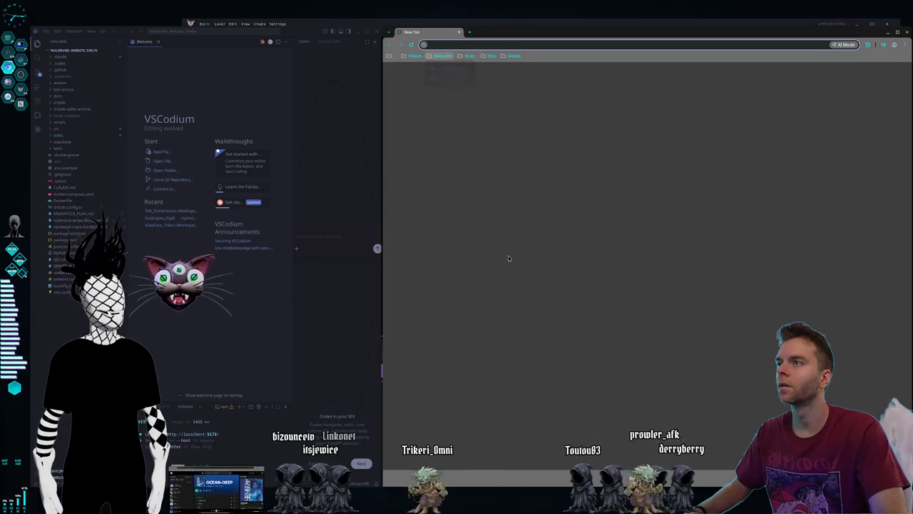
click(224, 432)
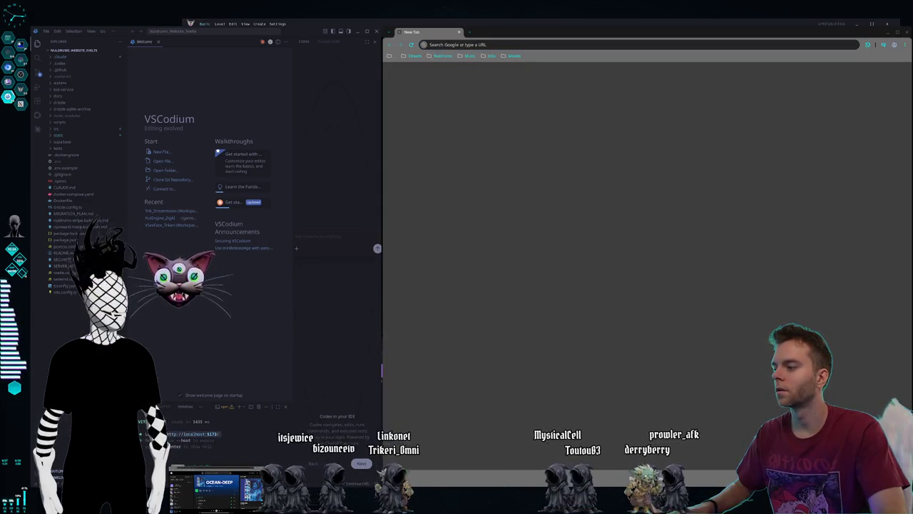
click(459, 46)
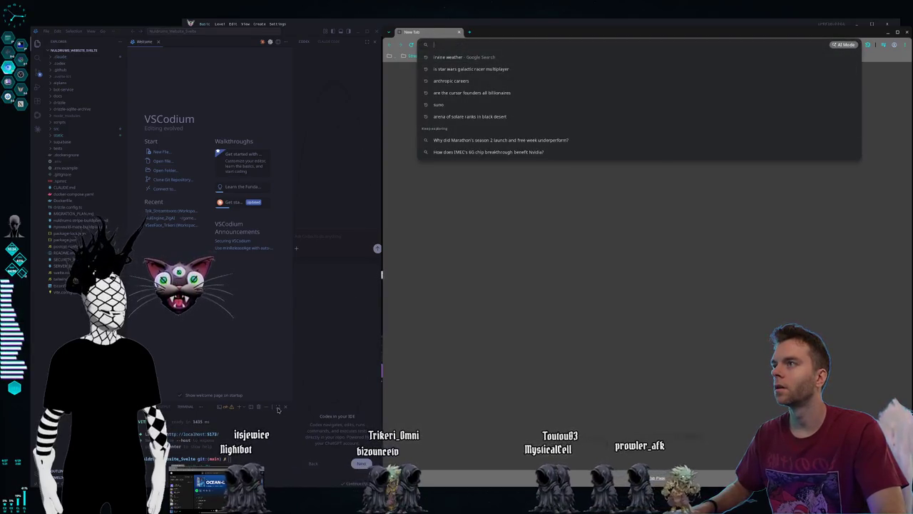
click(278, 409)
text(npm run dev)
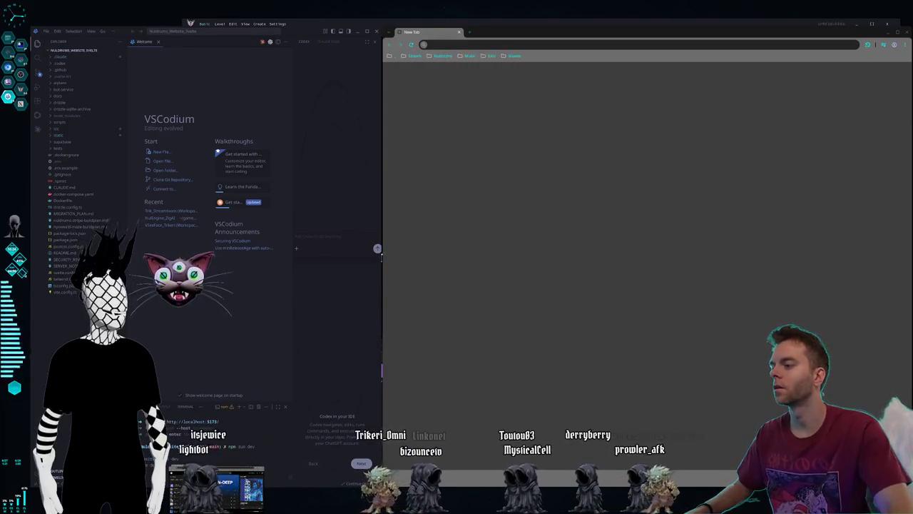
key(Return)
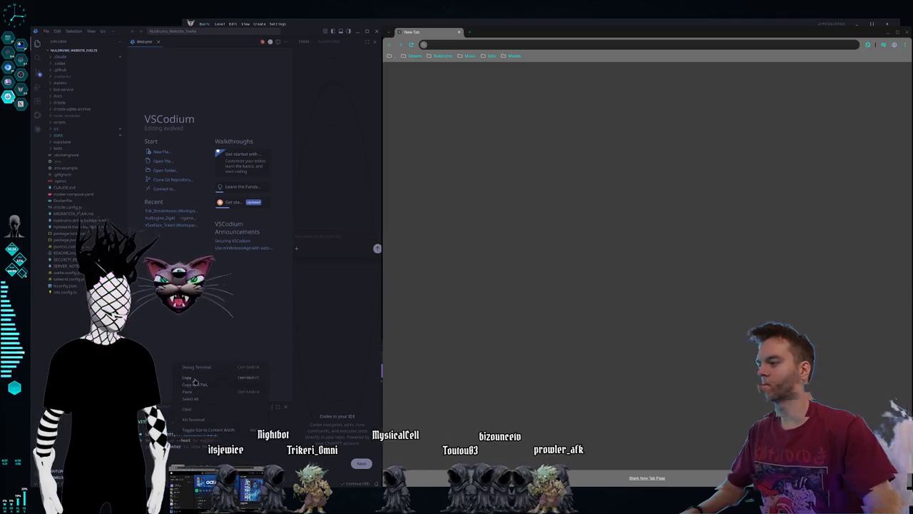
Step: Paste the localhost:5173 address into Chromium and edit it to the customize/streamtoons page
right_click(451, 45)
click(494, 94)
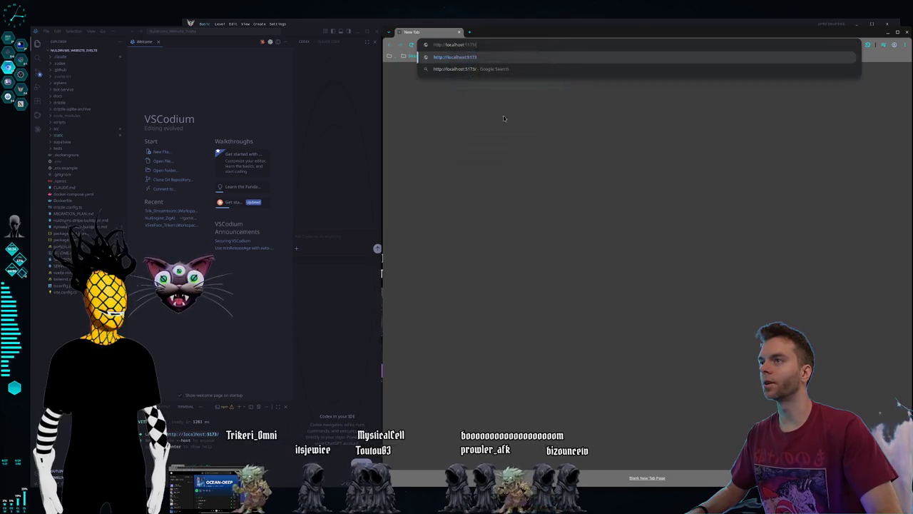
click(513, 44)
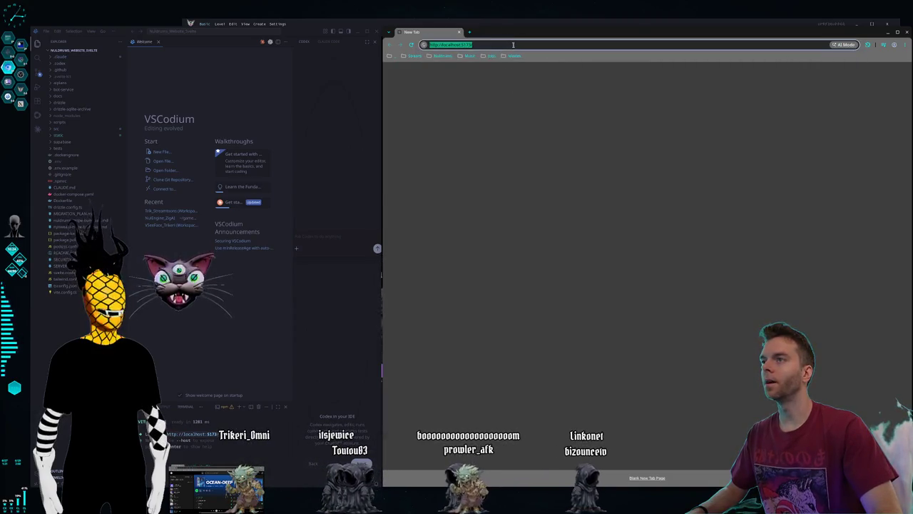
text(customize/)
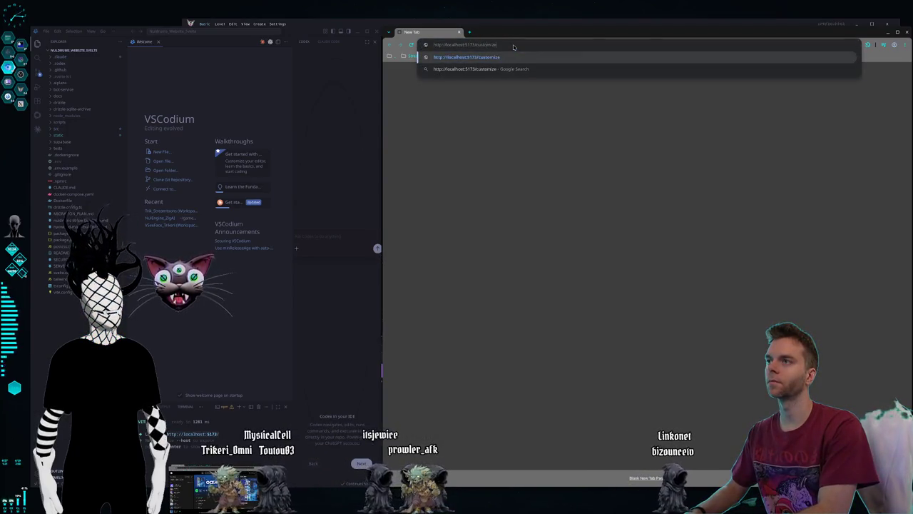
text(ons)
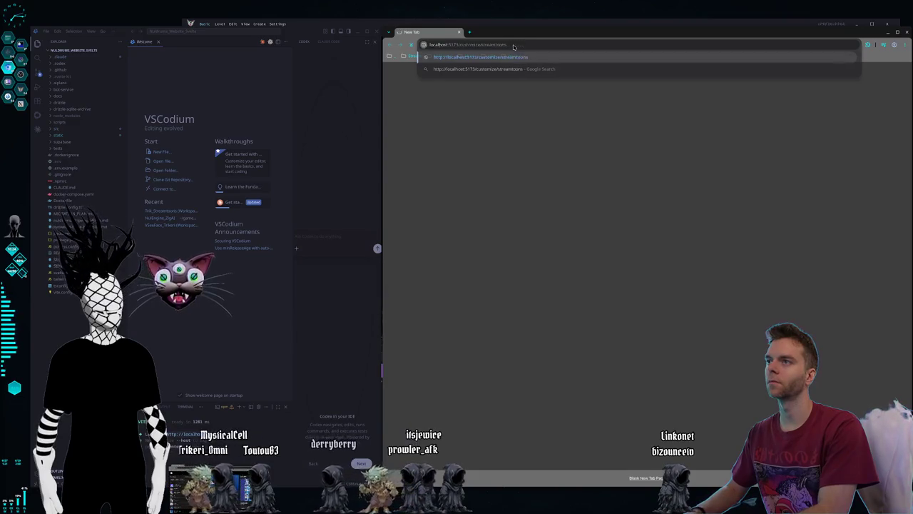
key(Return)
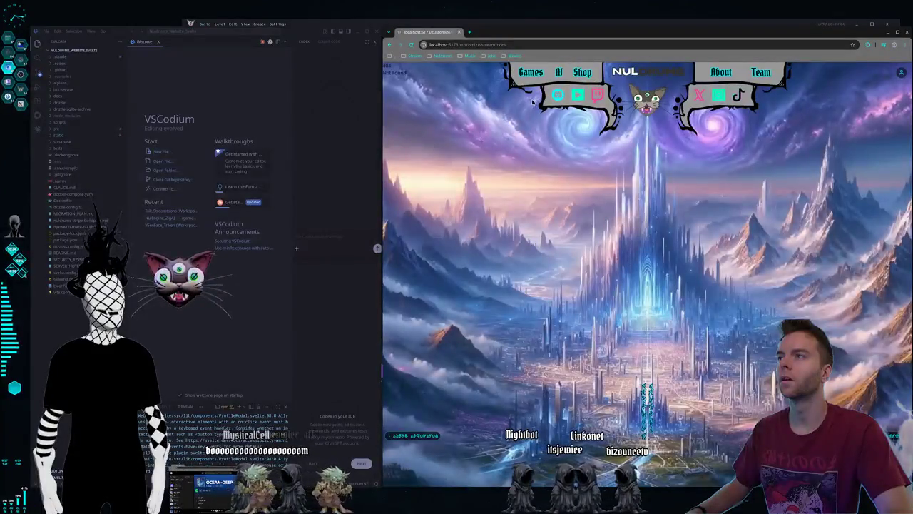
key(alt+Tab)
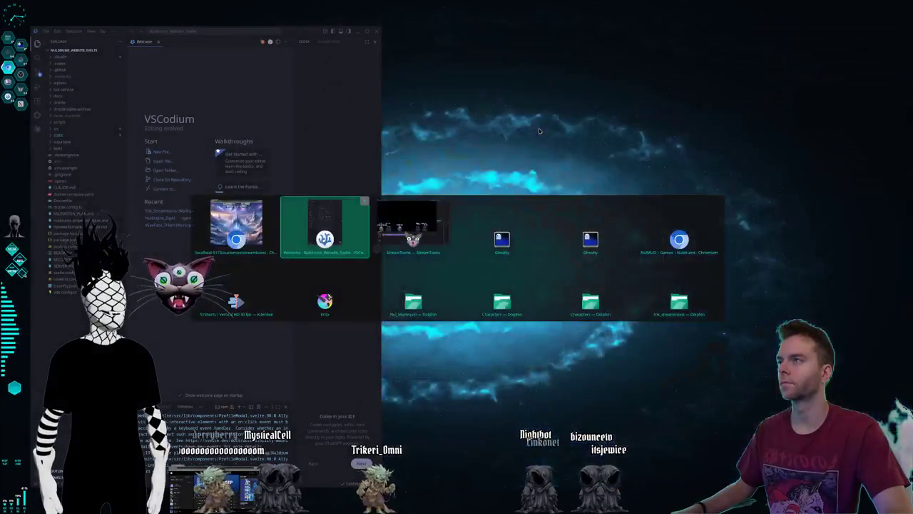
Step: Move to the other Chromium window and bring up the ElevenLabs Text to Speech tab
key(alt+Tab)
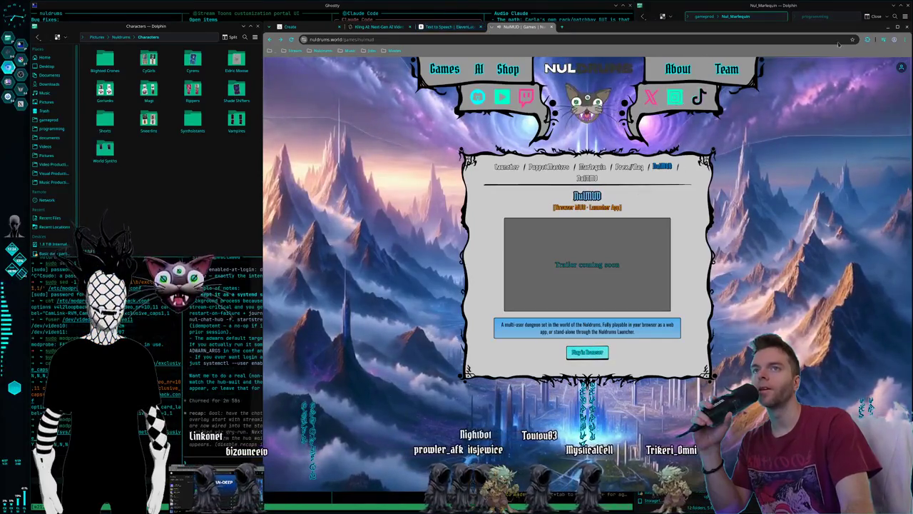
click(868, 41)
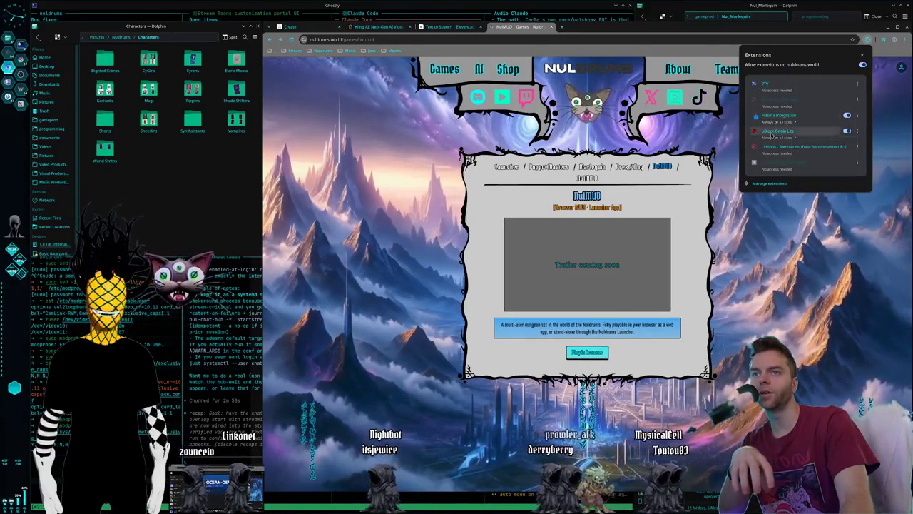
click(864, 40)
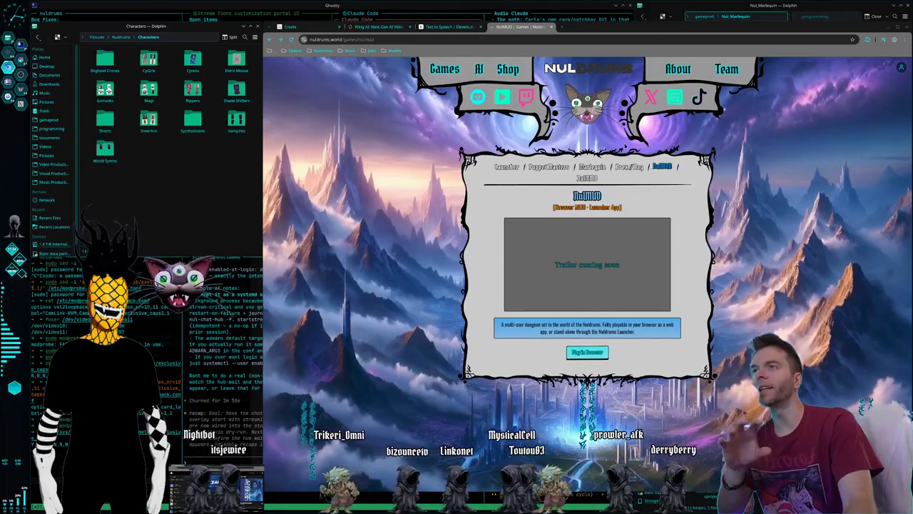
click(435, 28)
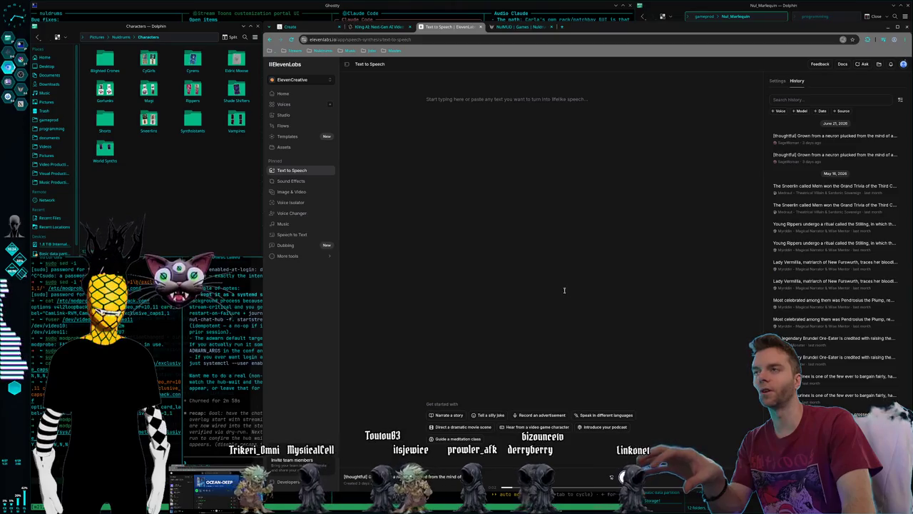
Step: Go back to the nuldrums.world NulMUD Games tab
click(519, 27)
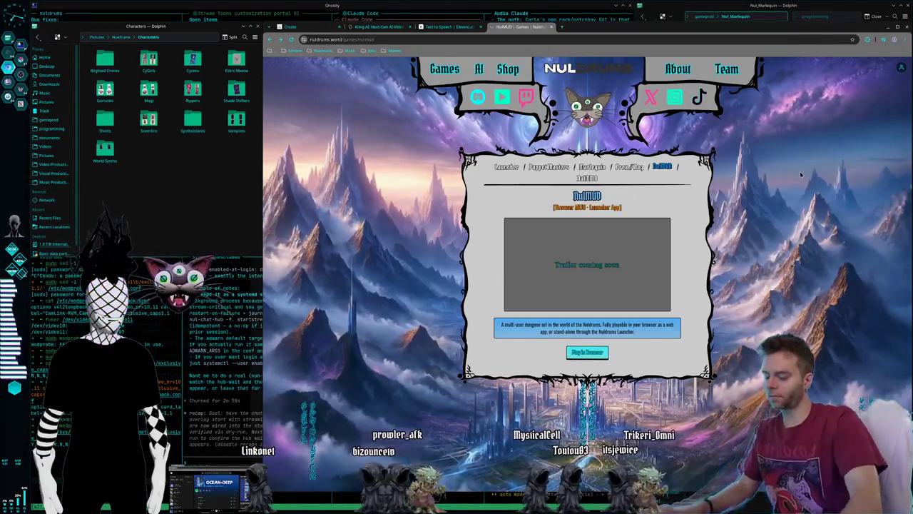
Step: Cycle through virtual desktops until the Ghostty terminal grid with the Streamtoons Claude session shows
key(ctrl+F2)
key(ctrl+F3)
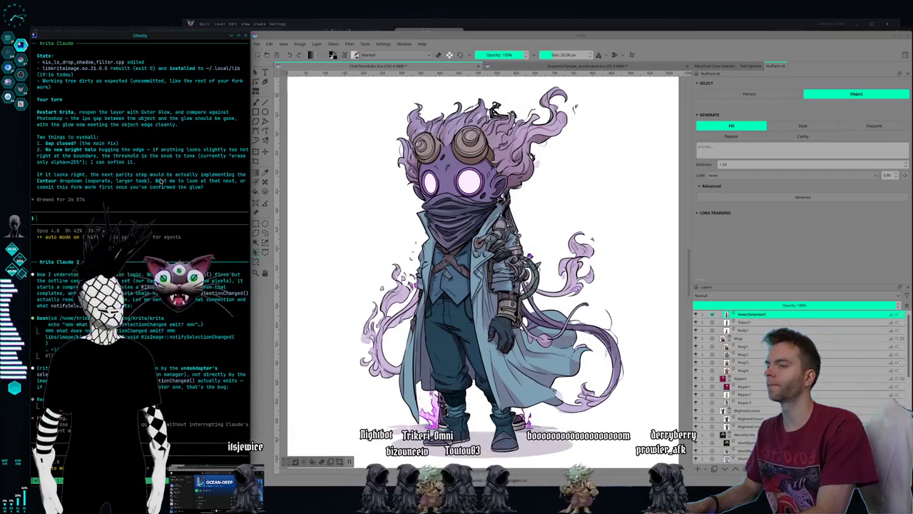
key(super+2)
key(super+3)
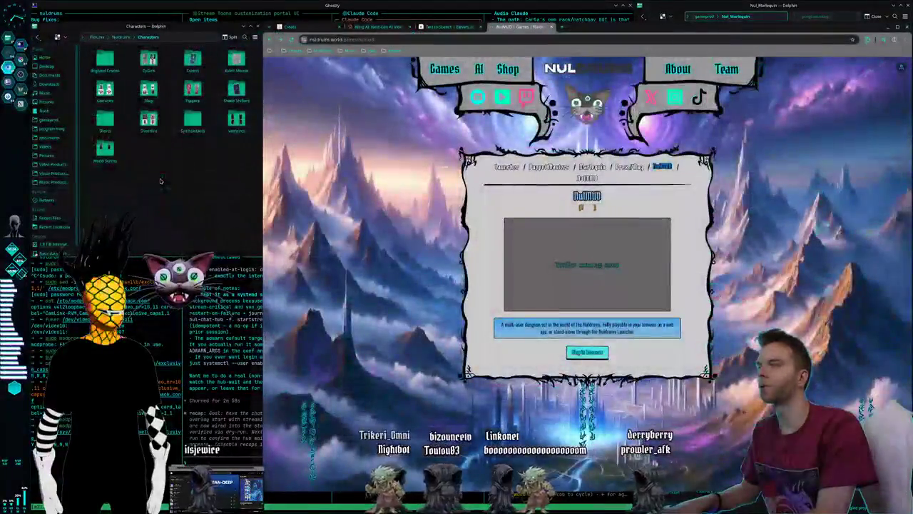
key(super+4)
key(super+2)
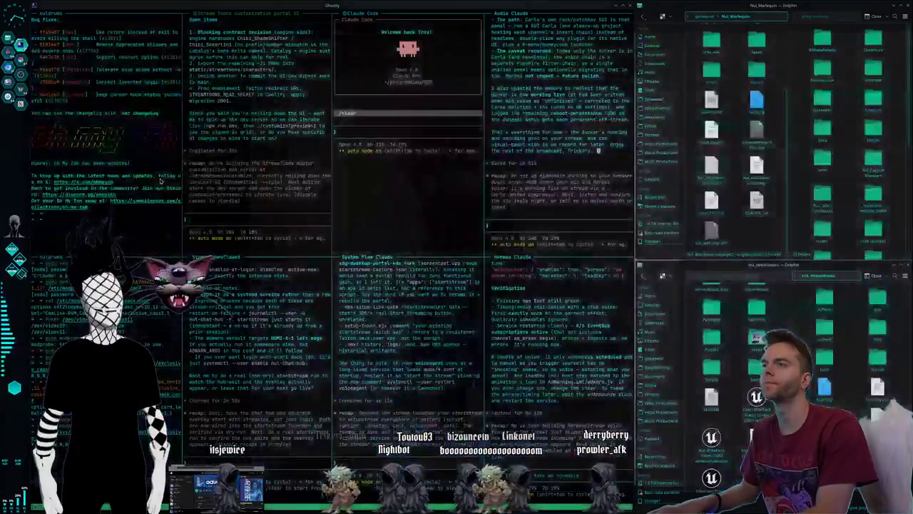
key(super+1)
key(super+5)
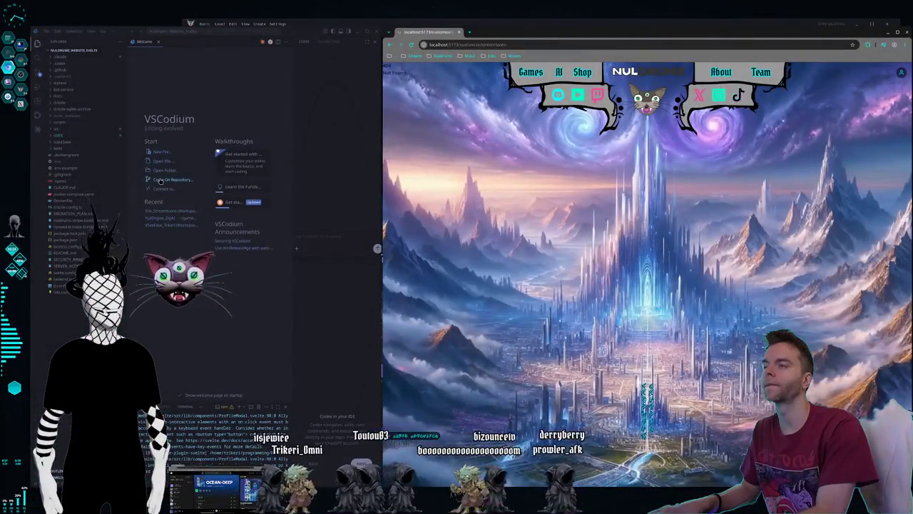
key(super+1)
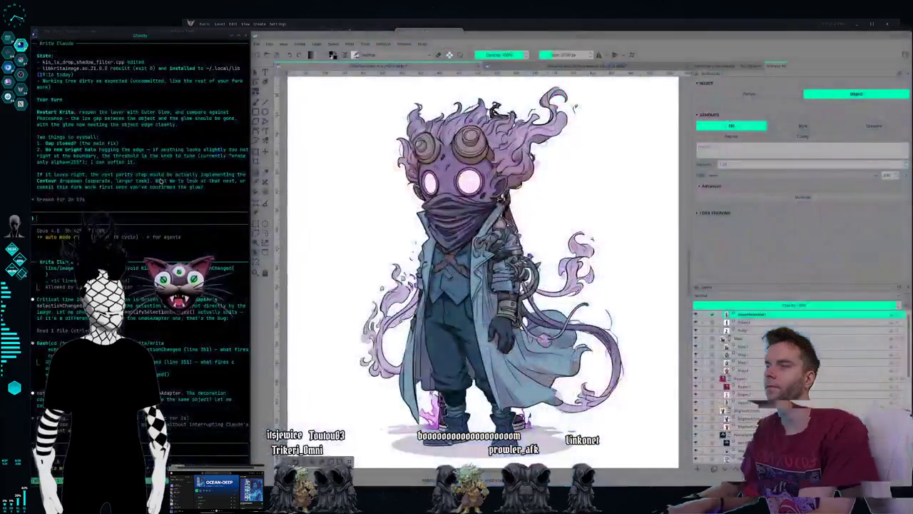
key(super+2)
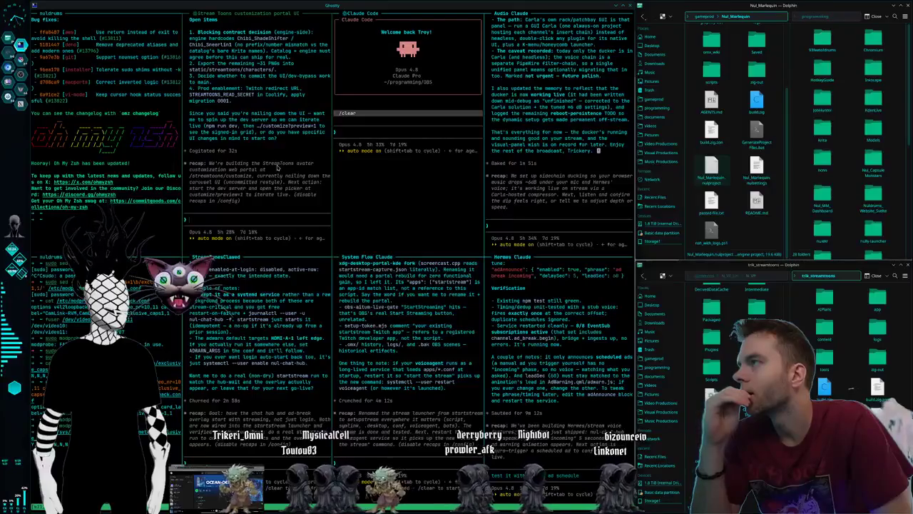
scroll(277, 167, up, 5)
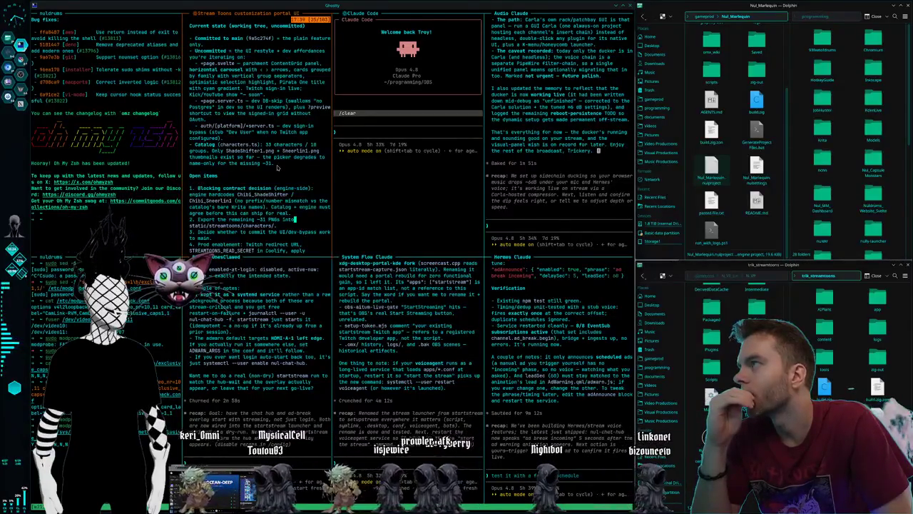
Step: Ask Claude Code whether the UI is at localhost /customize/streamtoons
scroll(277, 167, up, 10)
scroll(278, 168, down, 15)
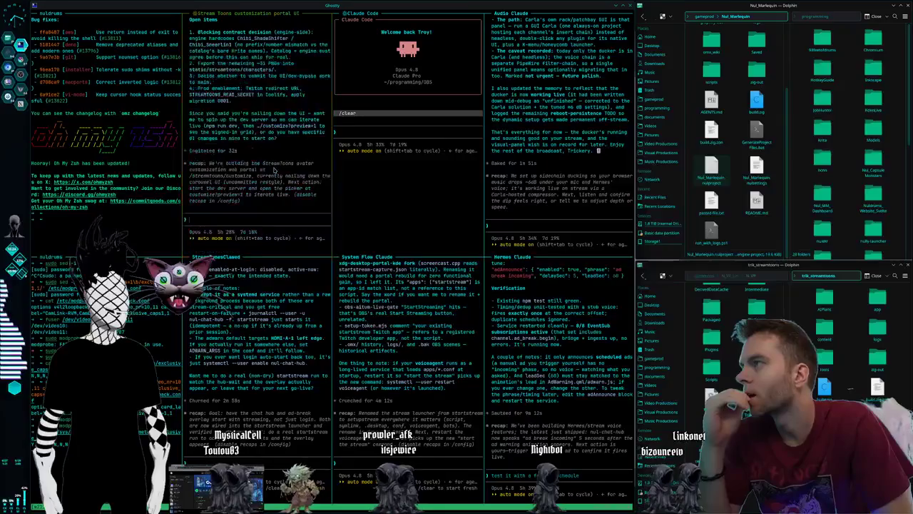
text(w)
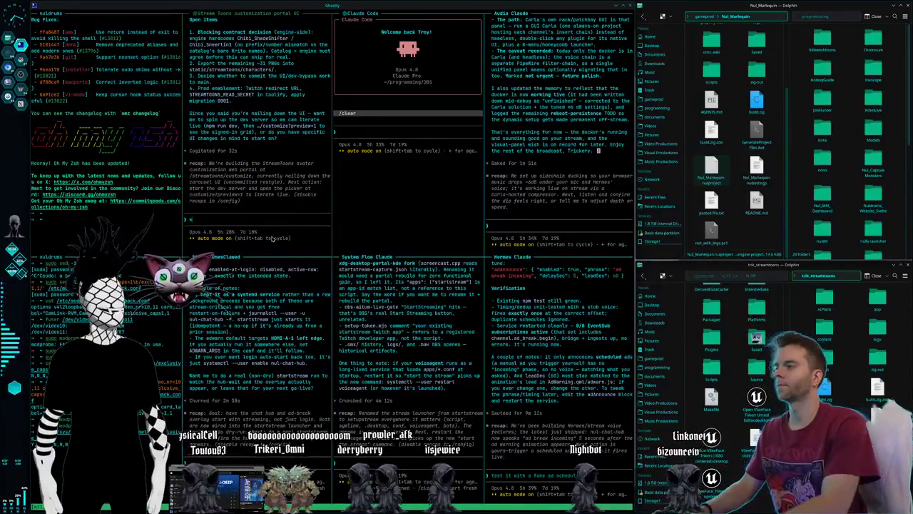
text(hats the url again)
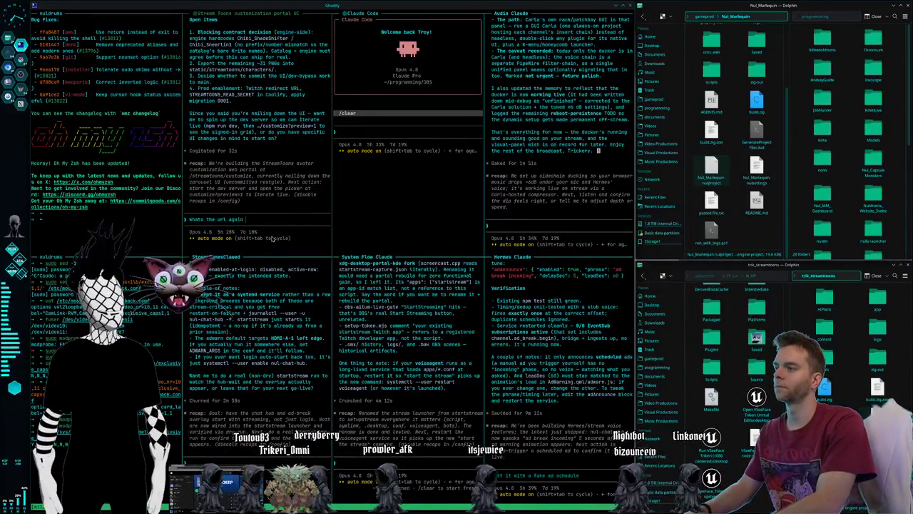
text( for me to check the ui?)
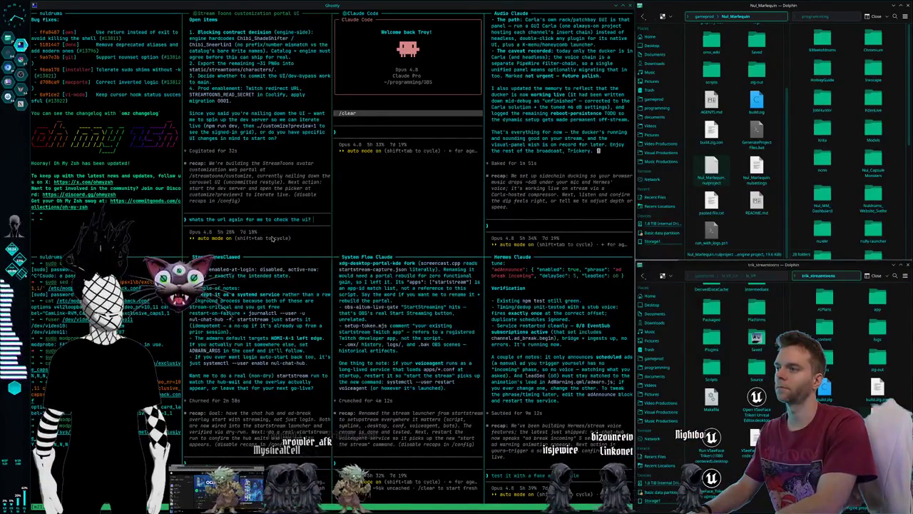
text( local hos)
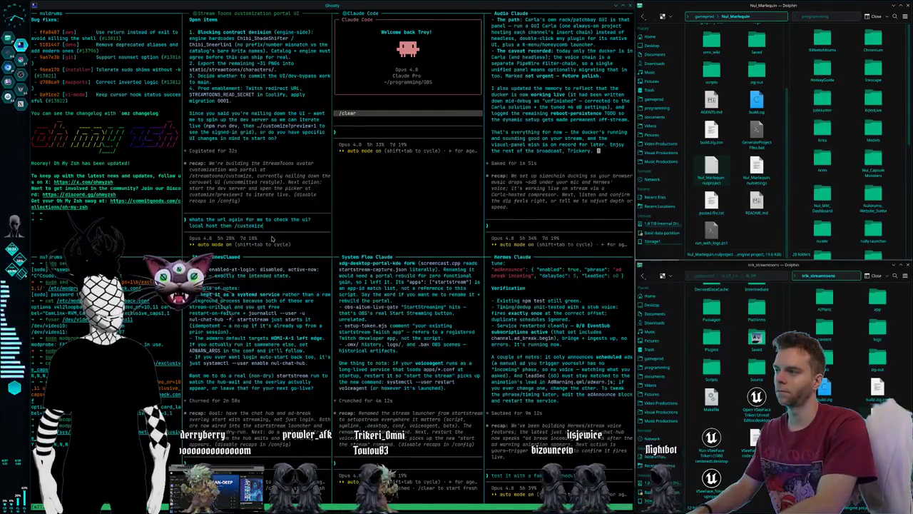
text(t then /customize/streamtoons?)
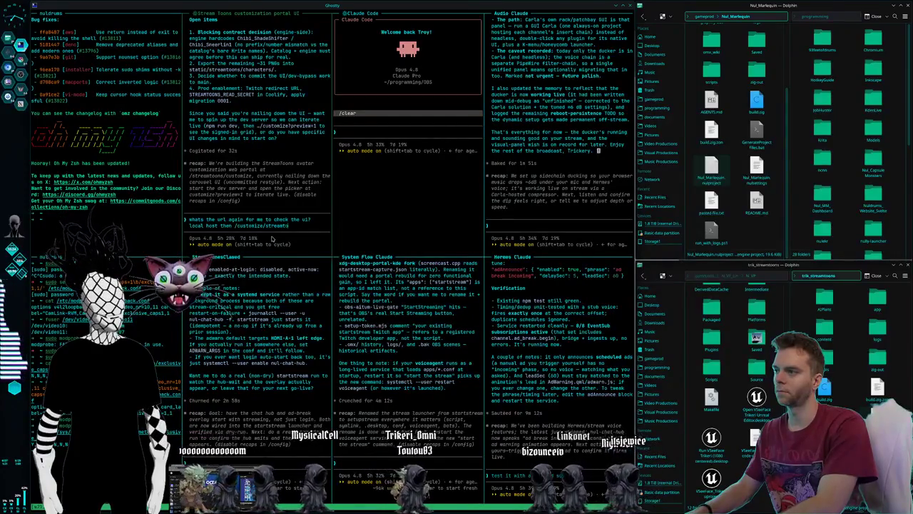
key(Return)
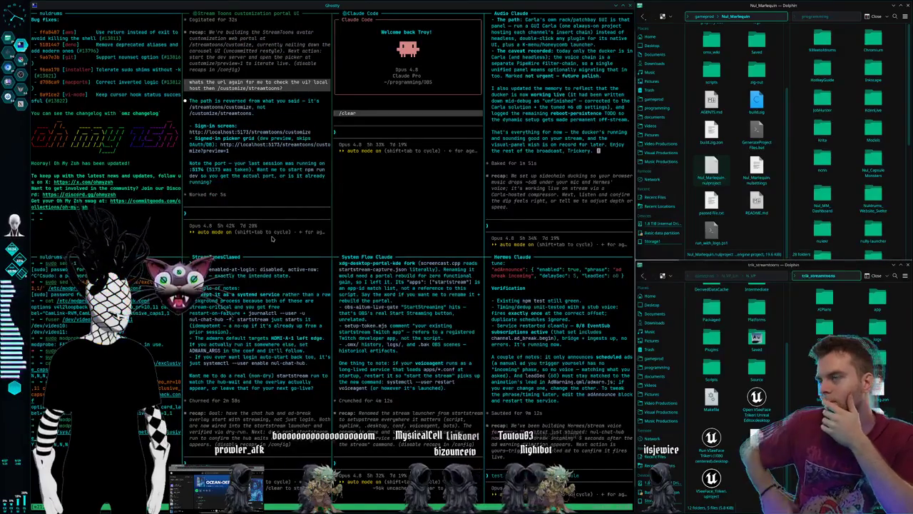
key(super+2)
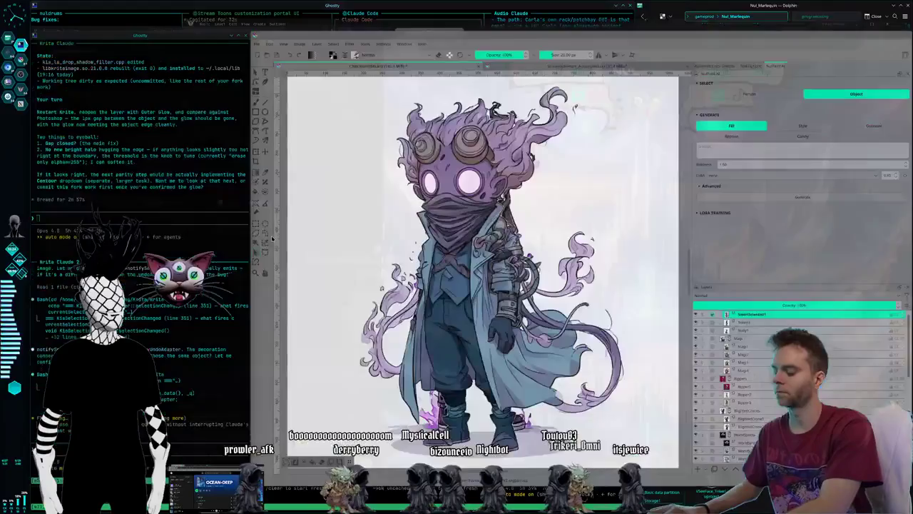
Step: Correct the browser address to localhost:5173/streamtoons/customize and load it
key(super+3)
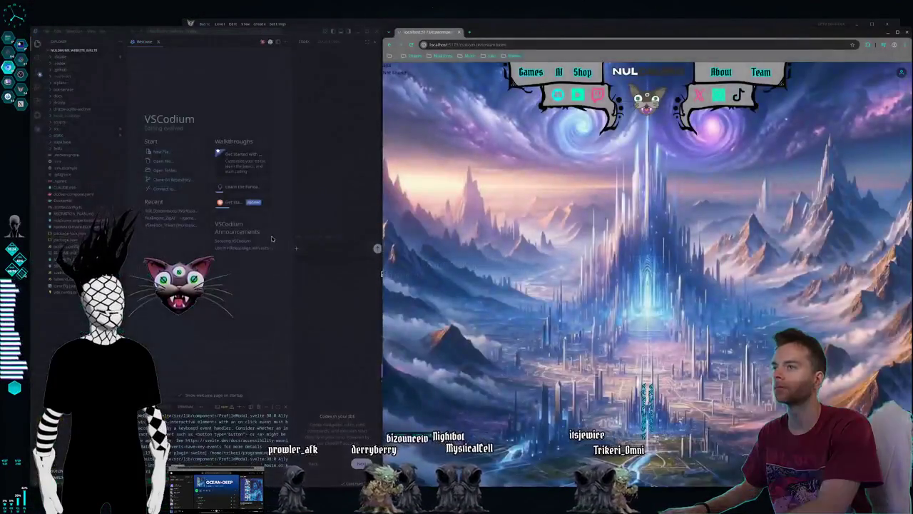
click(520, 46)
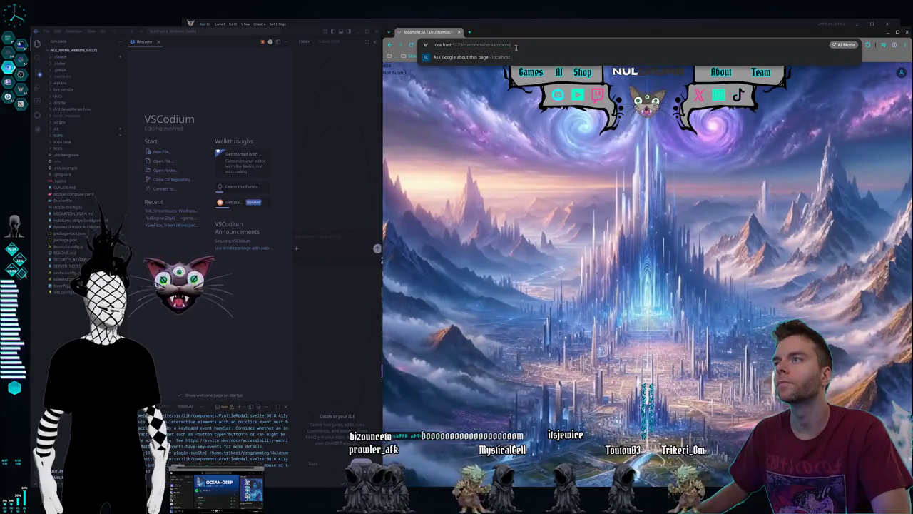
text(stream)
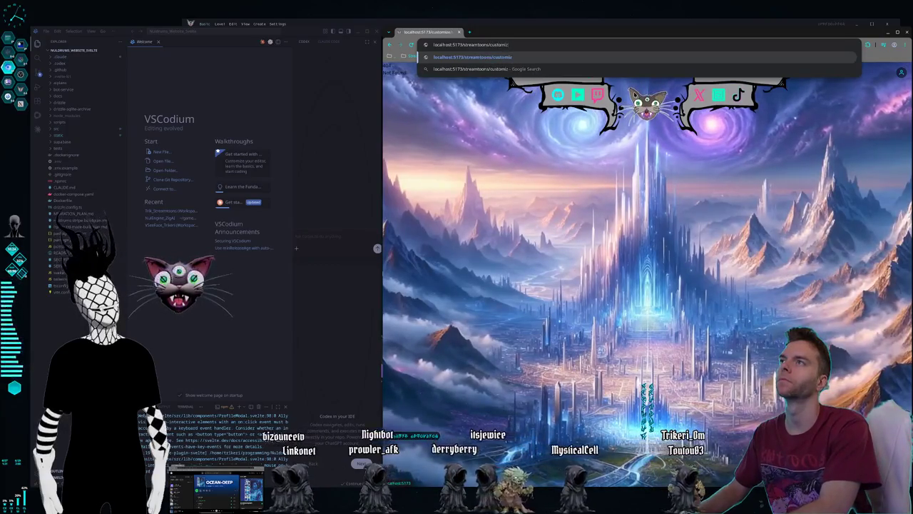
key(Return)
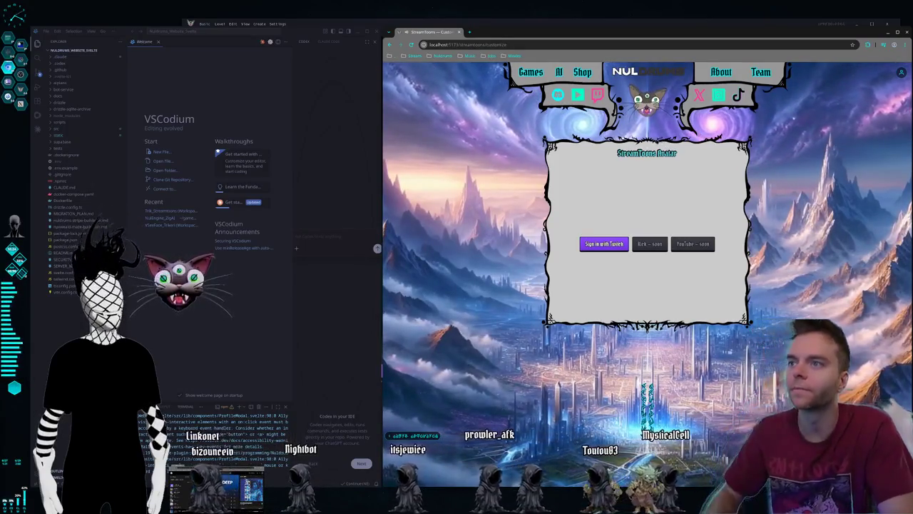
Step: Take a region screenshot of the StreamToons Avatar sign-in panel and close a stray new-tab window
key(Print)
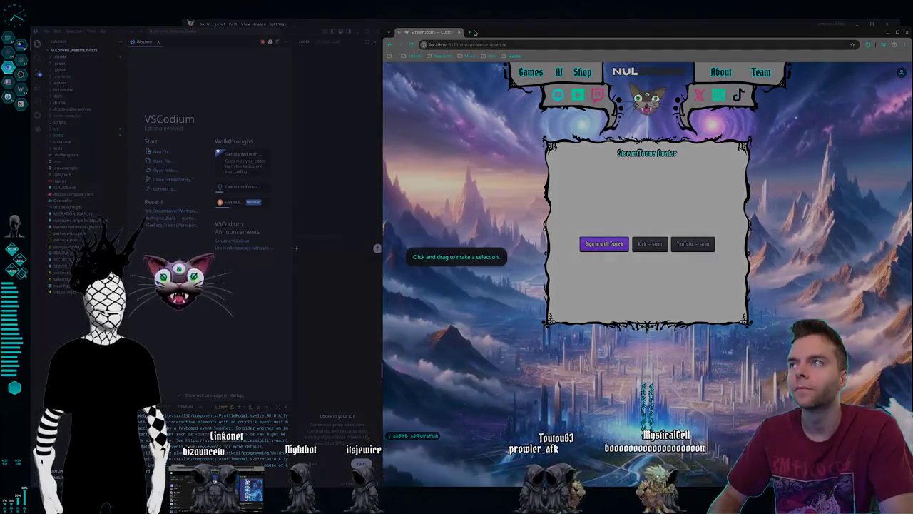
drag(477, 32, 855, 351)
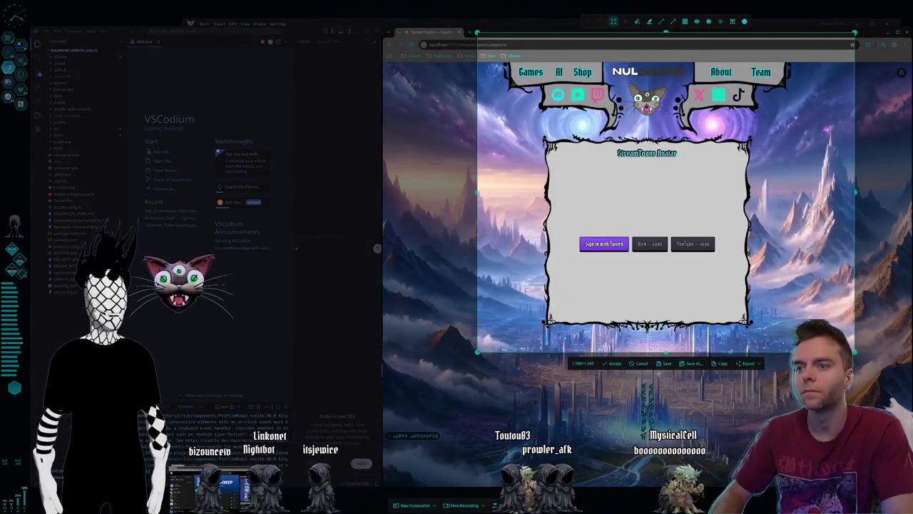
click(722, 364)
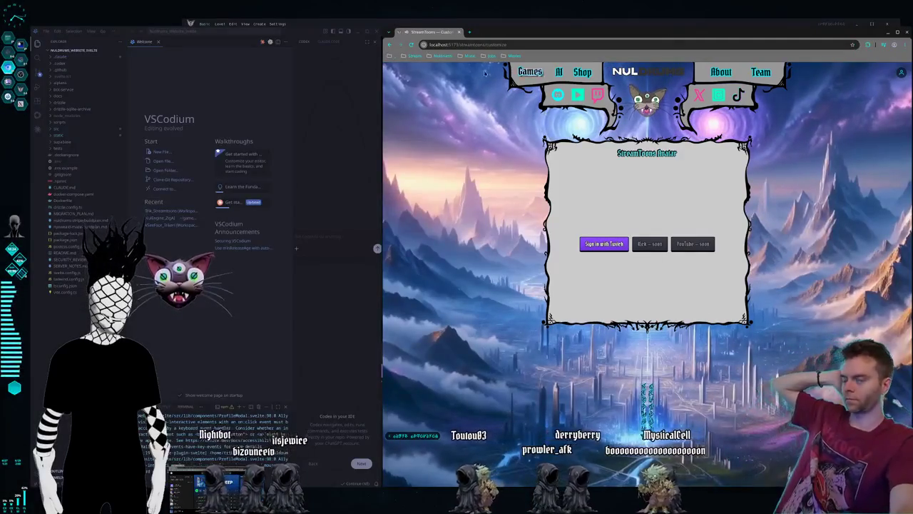
click(470, 33)
drag(476, 33, 494, 74)
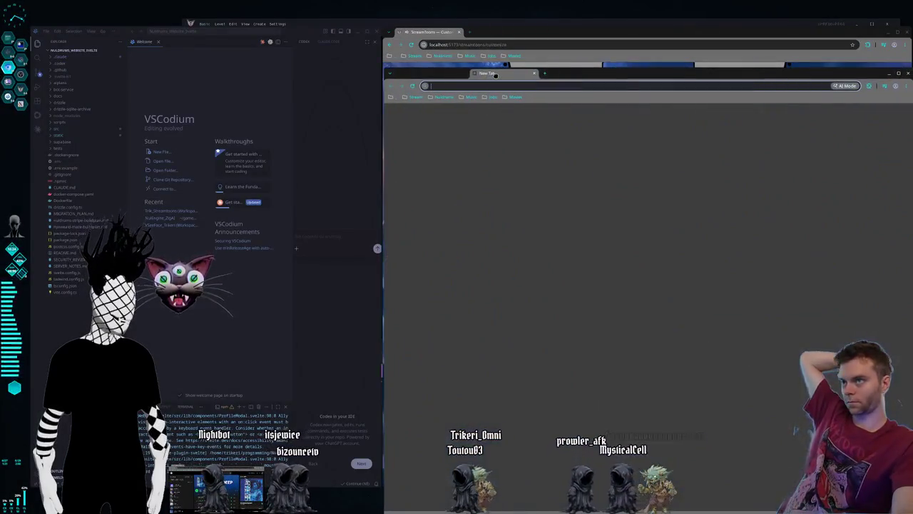
key(ctrl+w)
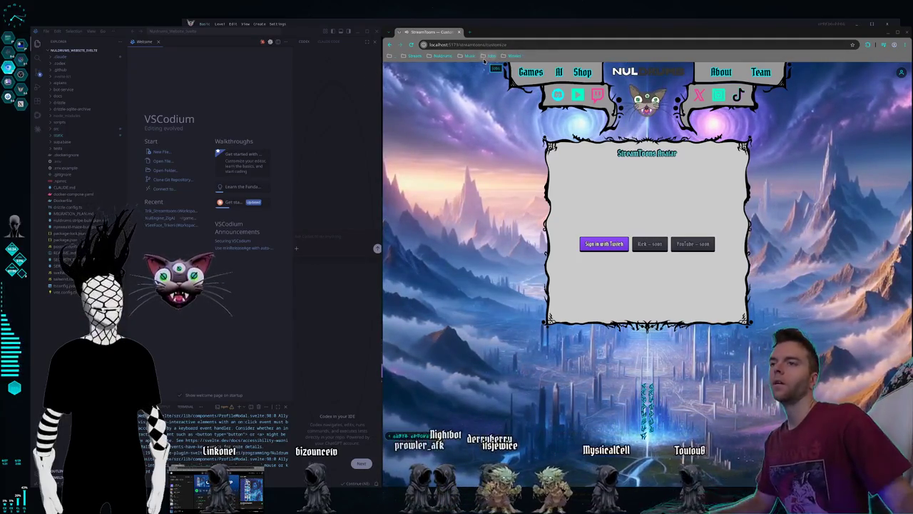
Step: Reload the page, drag the Twitch-tab browser window over the editor, then return to the terminals
click(525, 44)
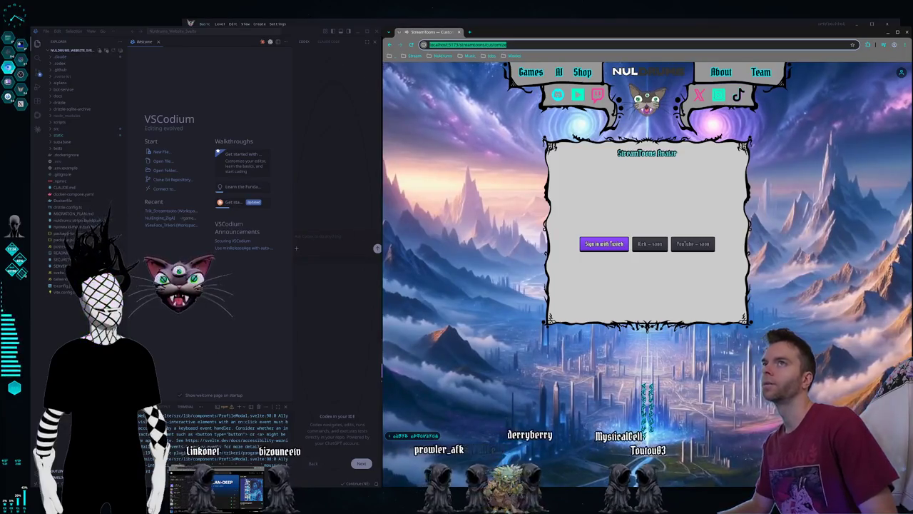
key(Return)
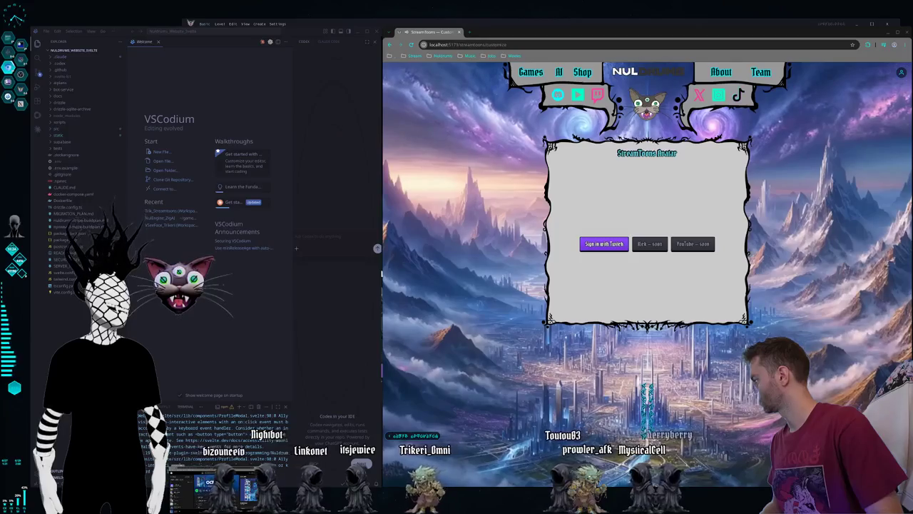
mouse_move(0, 148)
mouse_down()
mouse_move(379, 92)
mouse_move(911, 99)
mouse_up()
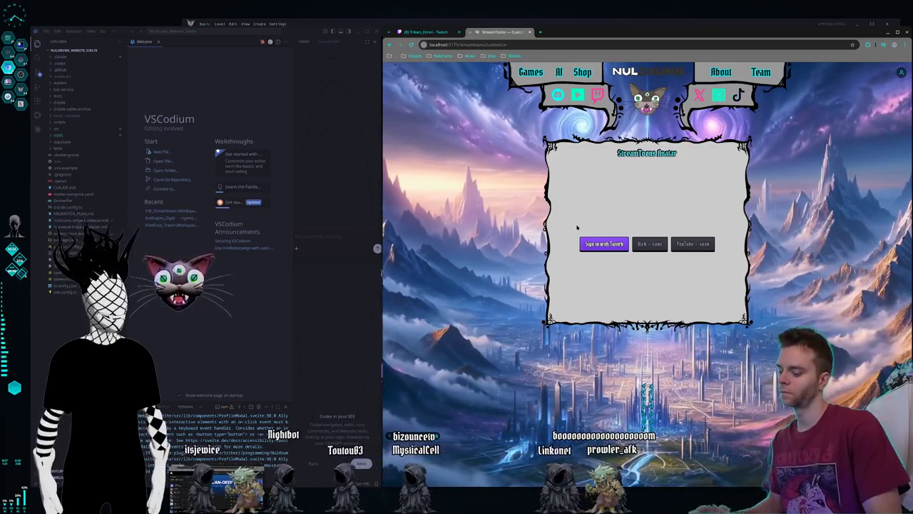
key(super+2)
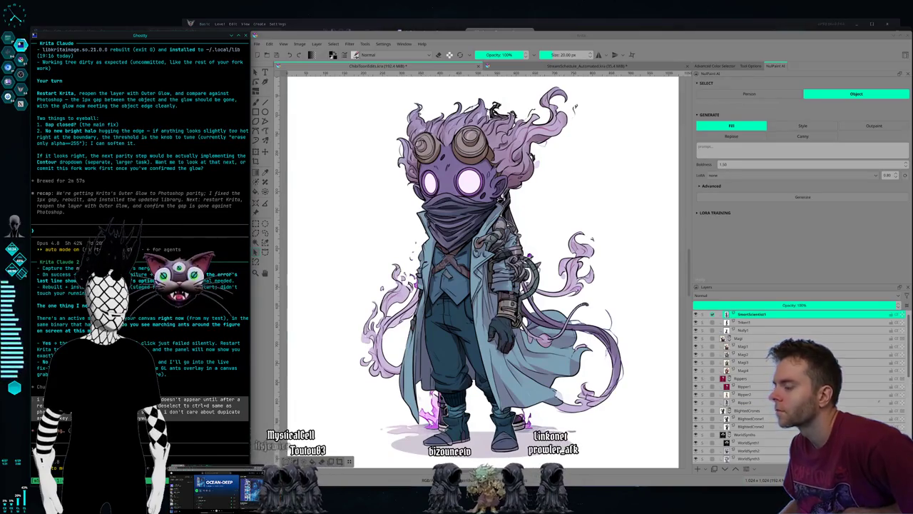
key(ctrl+F2)
text(ok im looking)
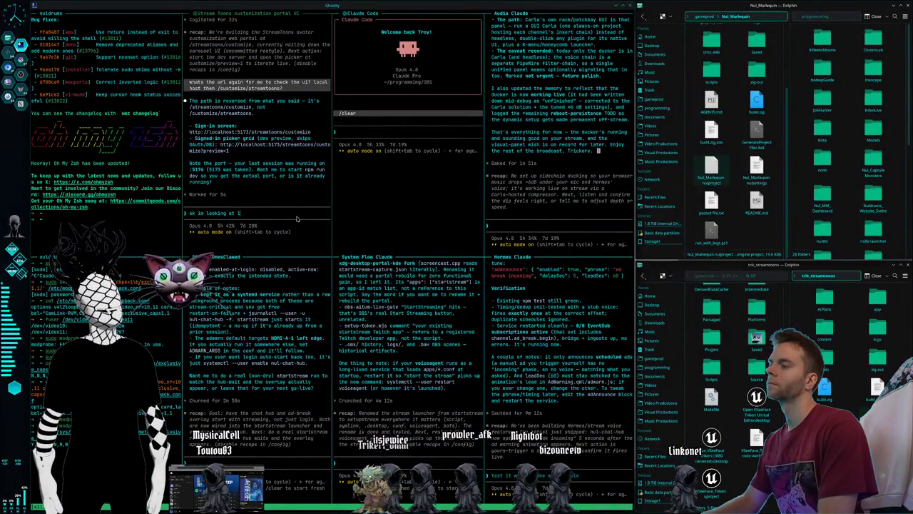
Step: Tell Claude the page still says to sign in despite Twitch login, attaching a panel screenshot
text(at it right now, i am)
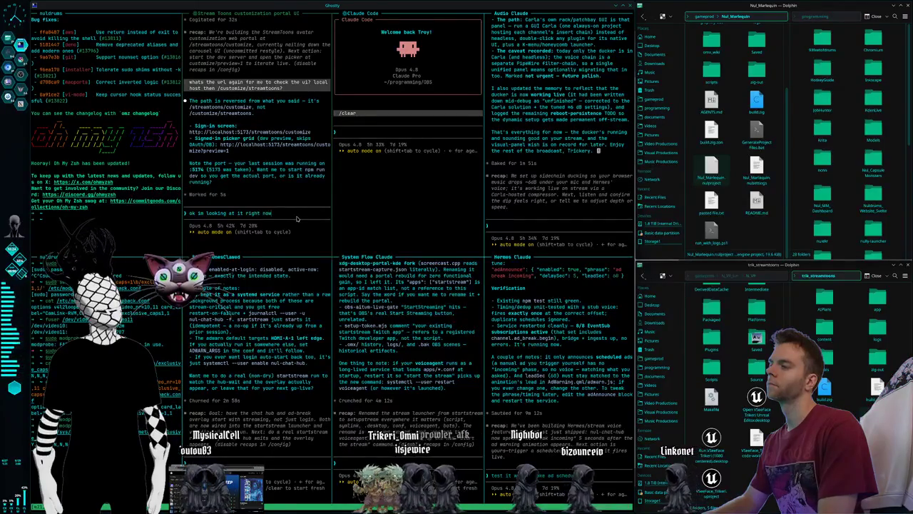
text( signed into )
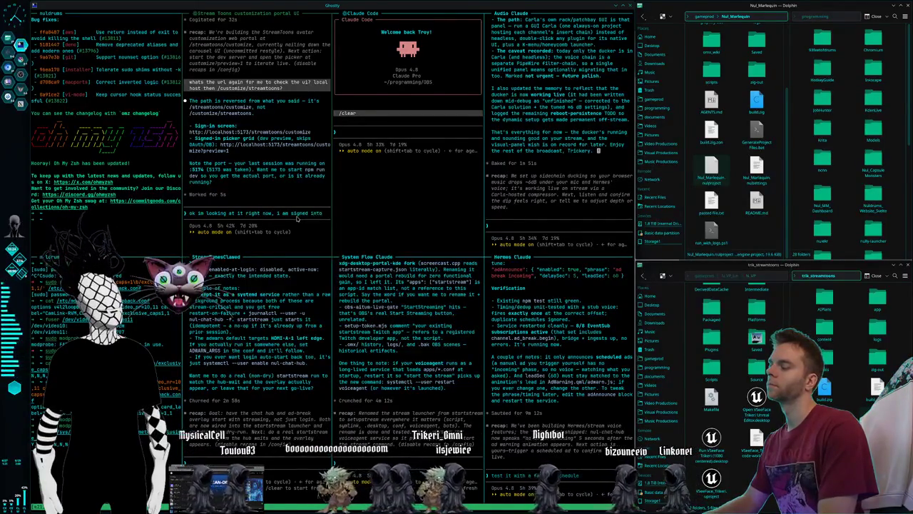
text(twitch on )
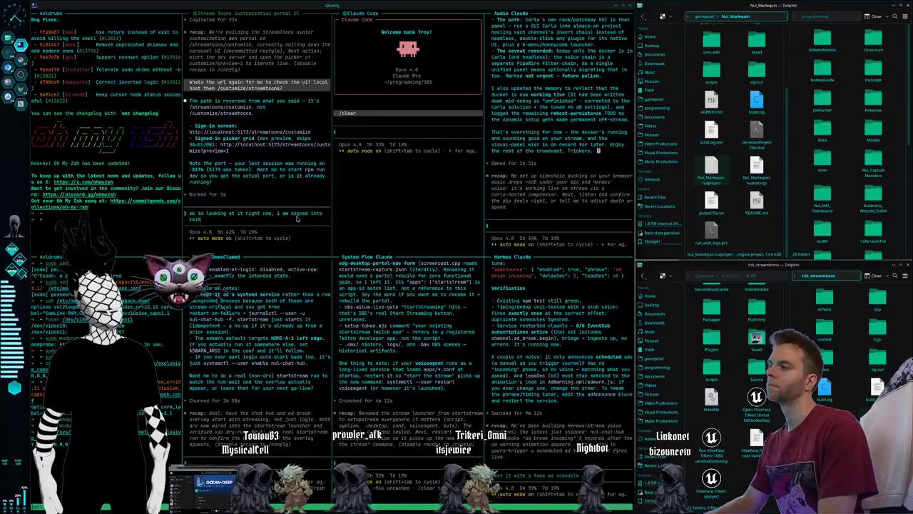
text(the same browser, it still s)
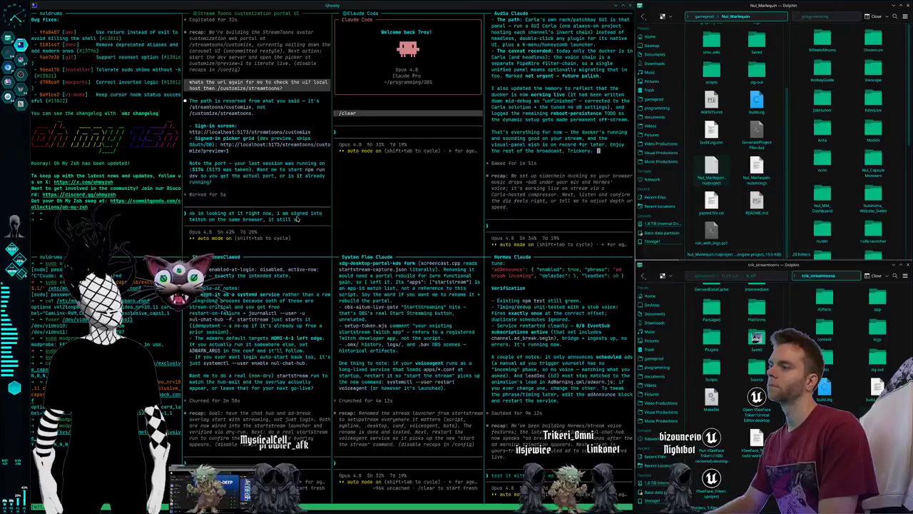
text(ays sign into twitch its not detecting my token)
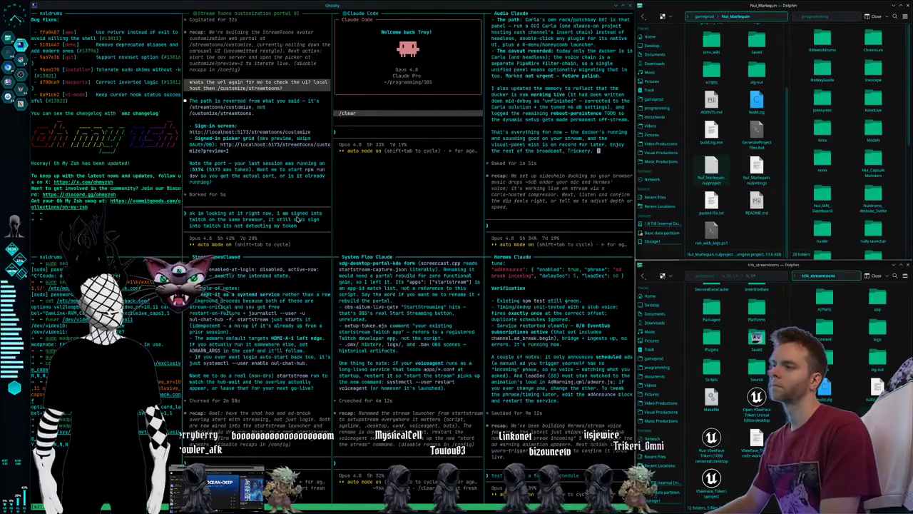
key(super+2)
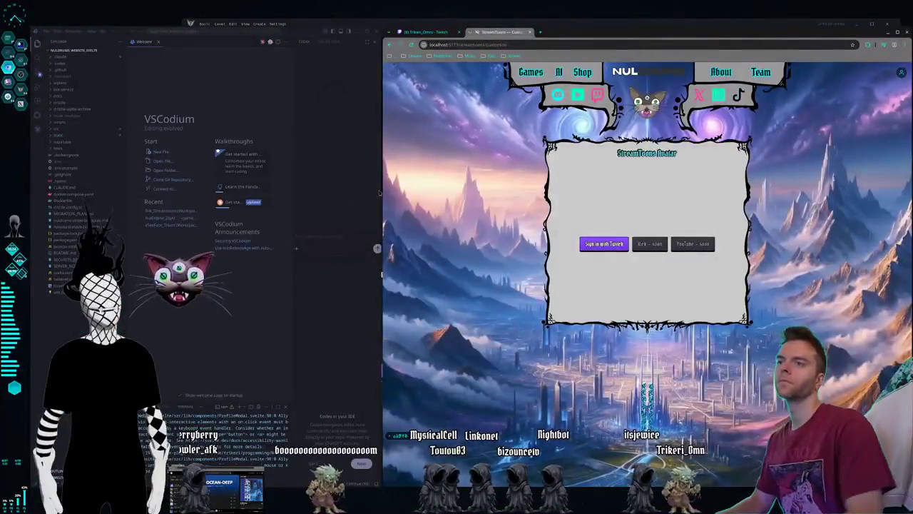
key(Print)
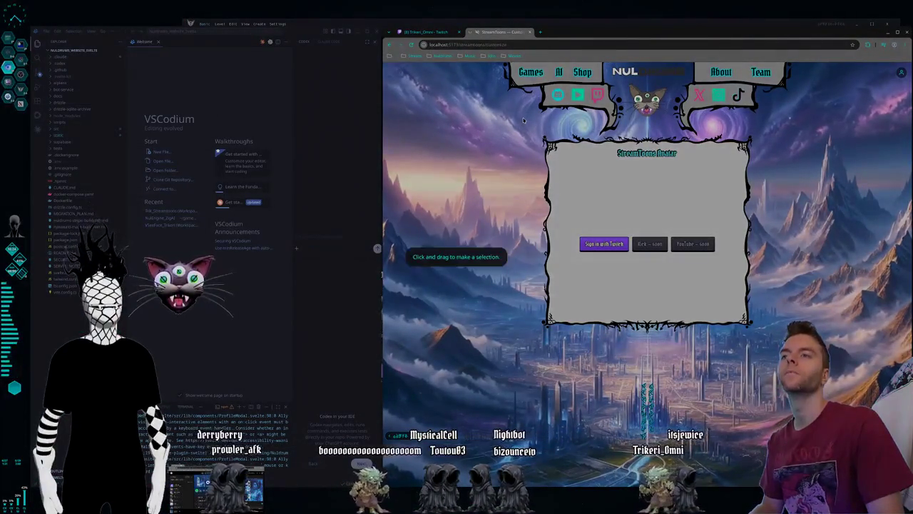
drag(523, 115, 827, 349)
click(660, 354)
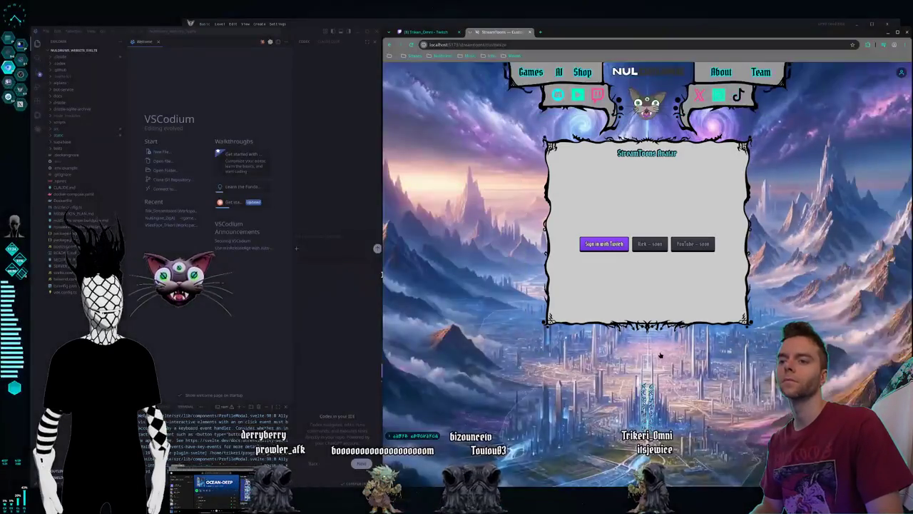
key(super+1)
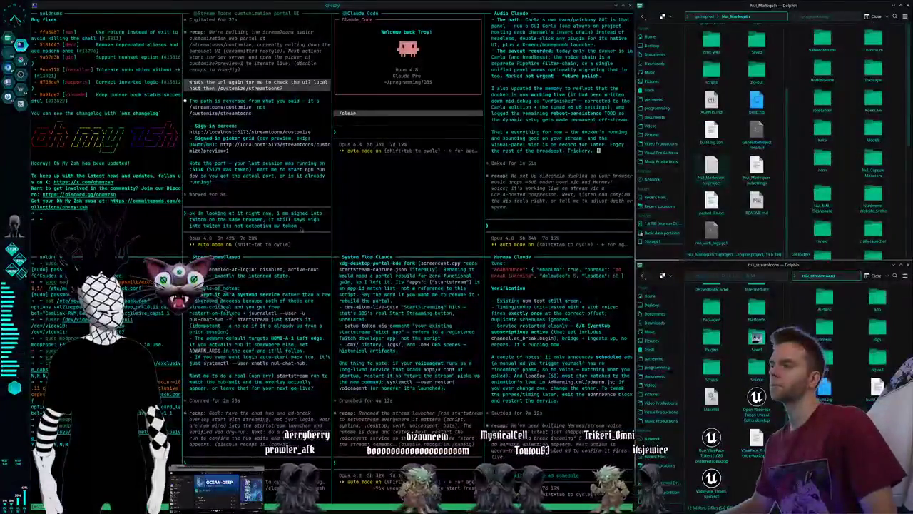
key(ctrl+v)
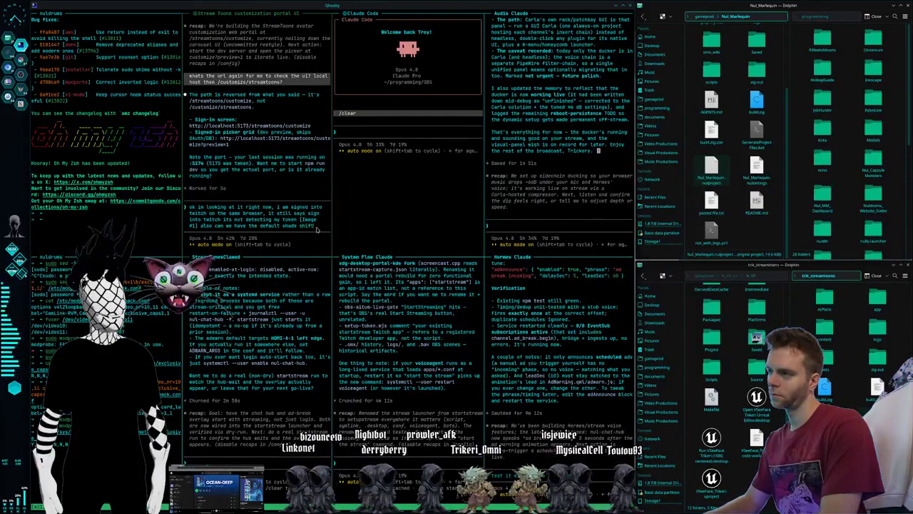
text(showing but like grayed out if we aren't)
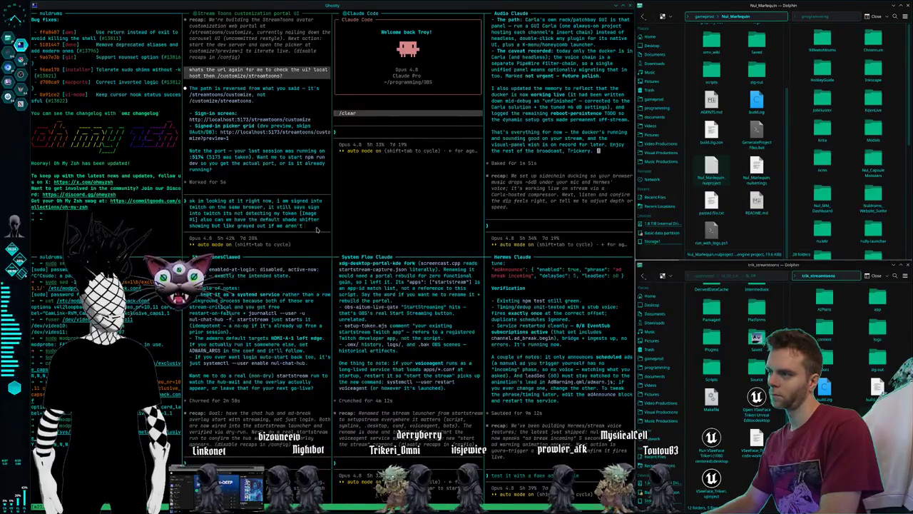
text(signed in)
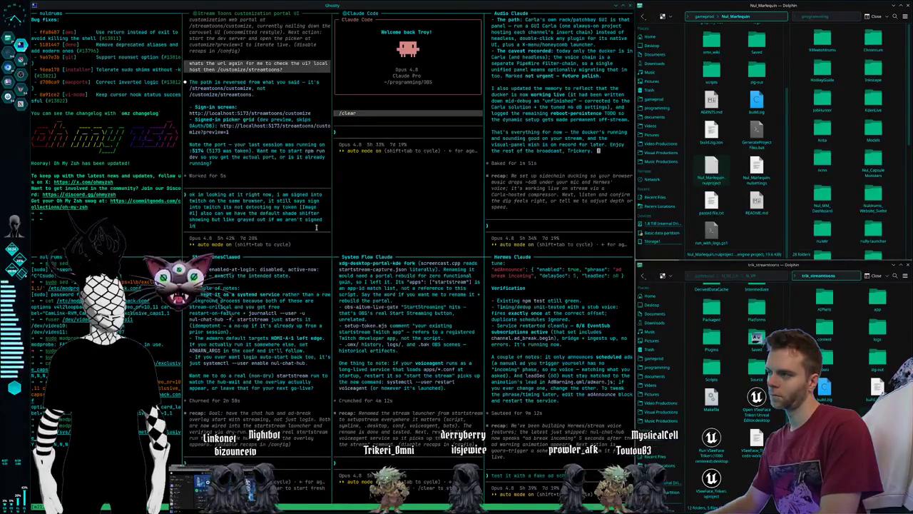
text(?)
key(Return)
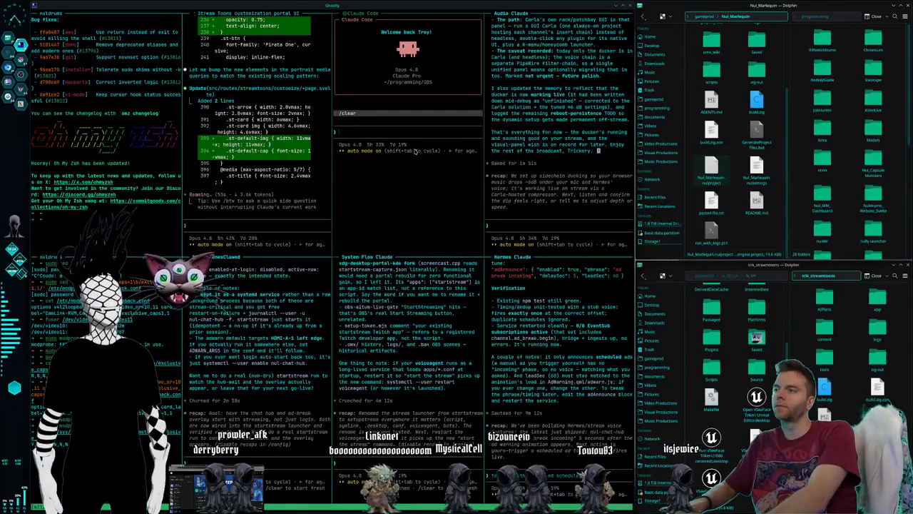
Step: Quit the old Claude session, cd into KdenLive and start a new claude session there
key(ctrl+c)
key(ctrl+c)
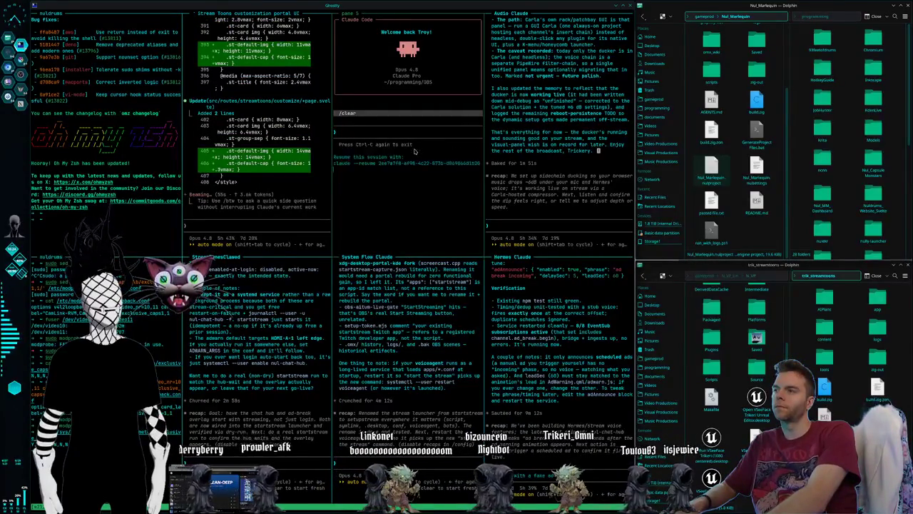
key(Return)
text(cd)
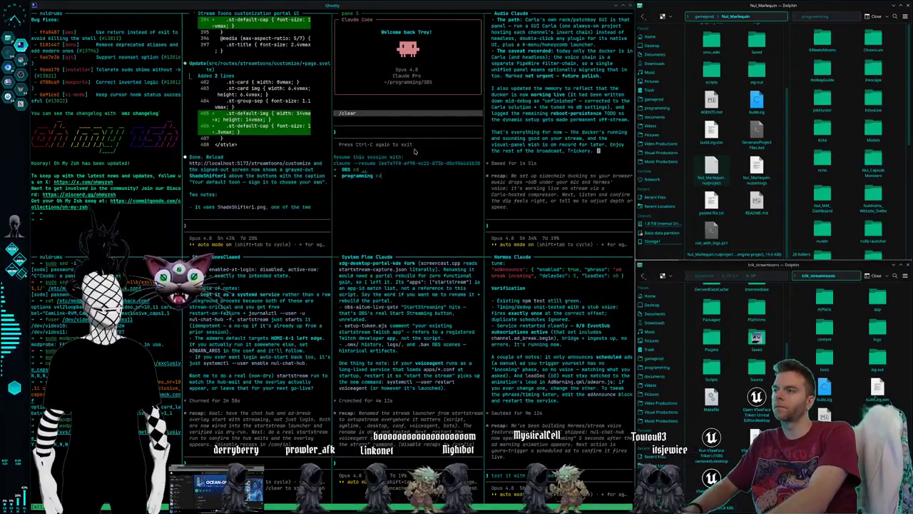
text( KdenLive)
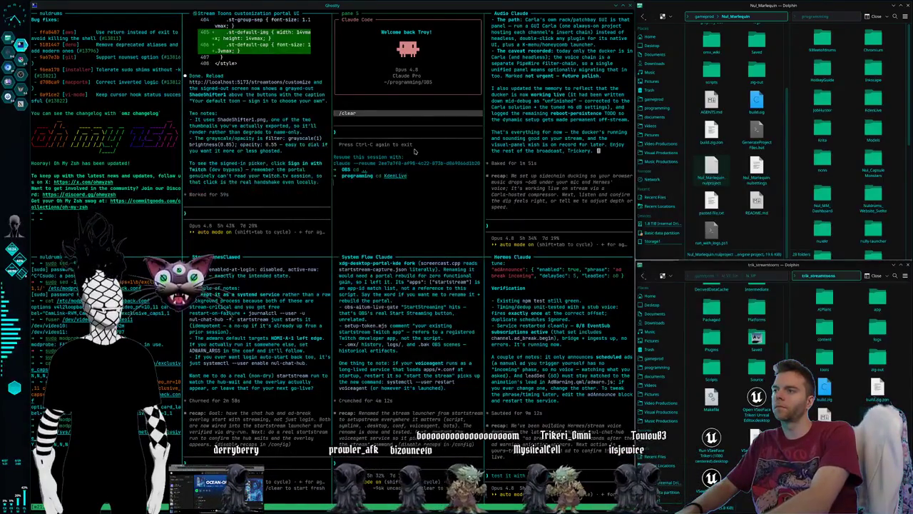
key(Return)
text(claude)
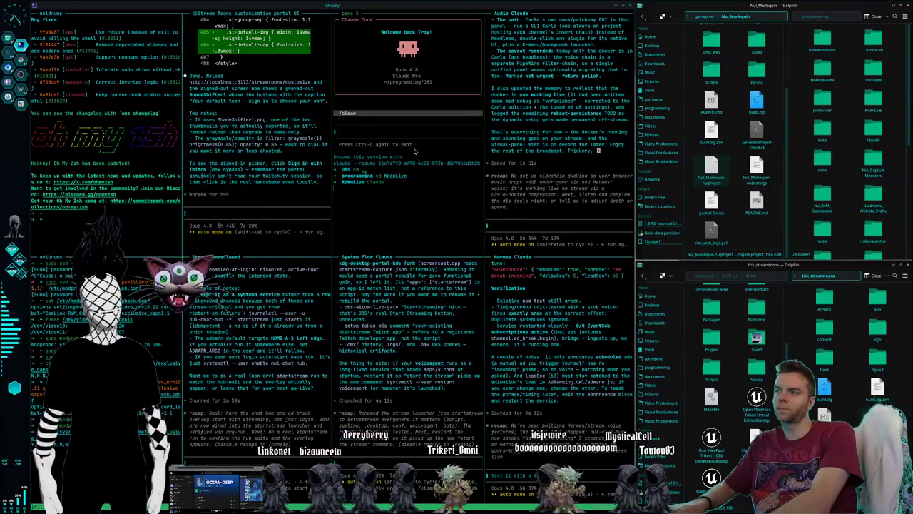
key(Return)
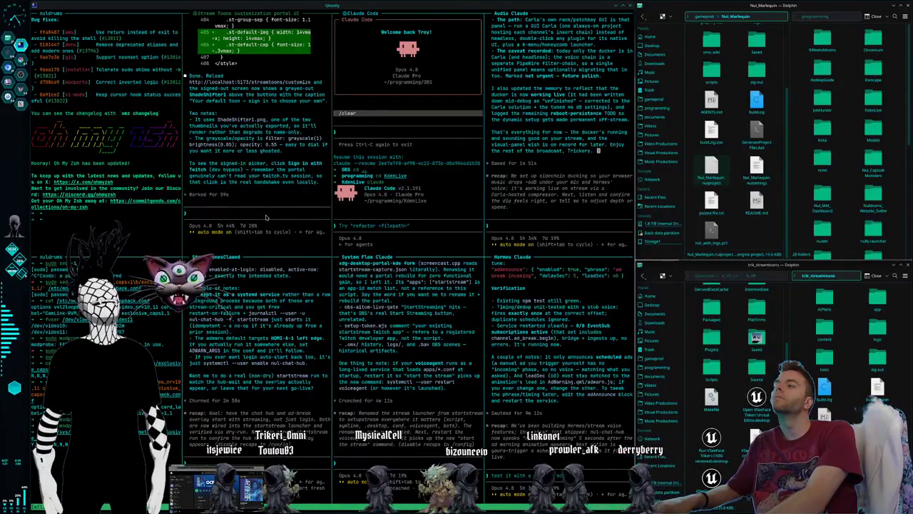
key(ctrl+super+Right)
key(ctrl+super+Right)
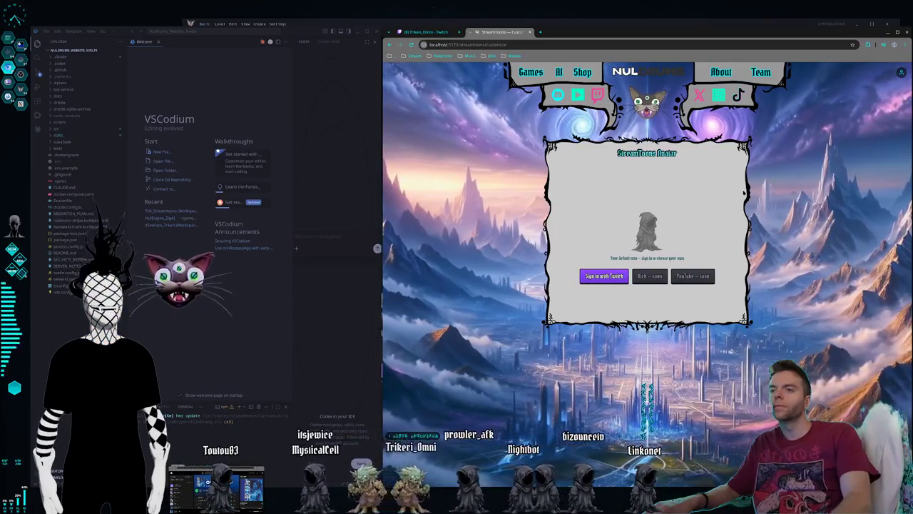
Step: Sign in to the avatar picker with Twitch as the dev user
key(ctrl+super+Left)
key(ctrl+super+Left)
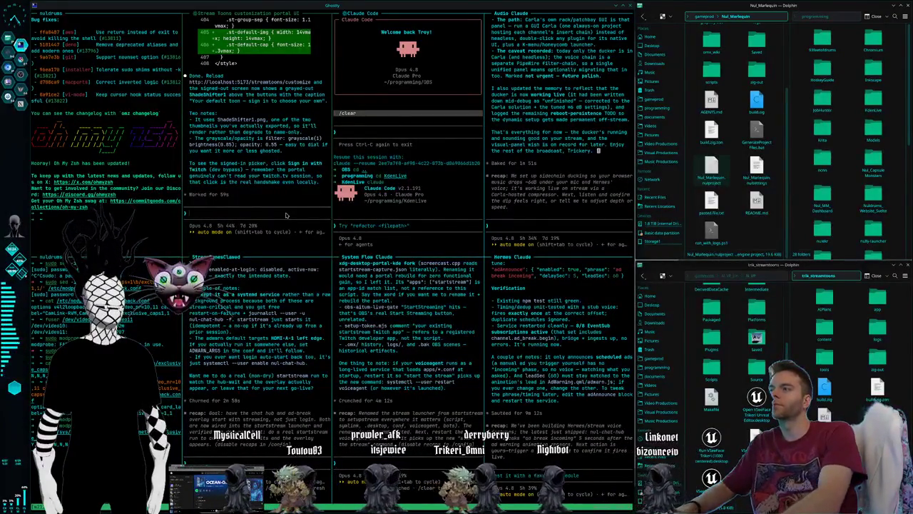
key(ctrl+super+Right)
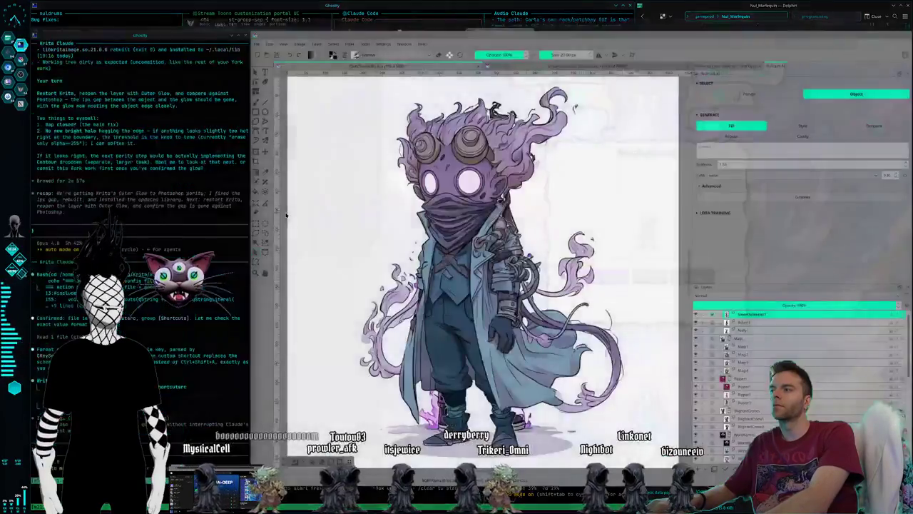
key(ctrl+super+Right)
click(588, 281)
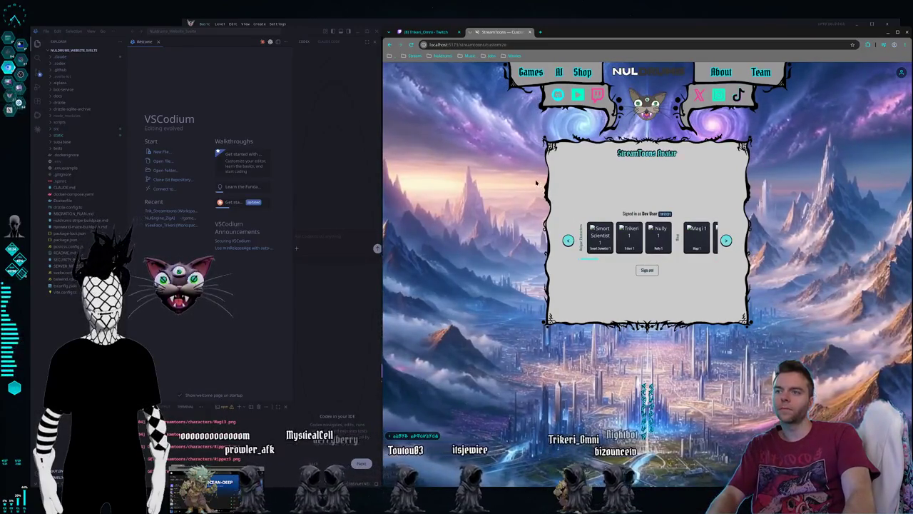
Step: Copy a region screenshot of the signed-in toon carousel and return to the terminals
key(super+shift+Print)
drag(536, 177, 765, 293)
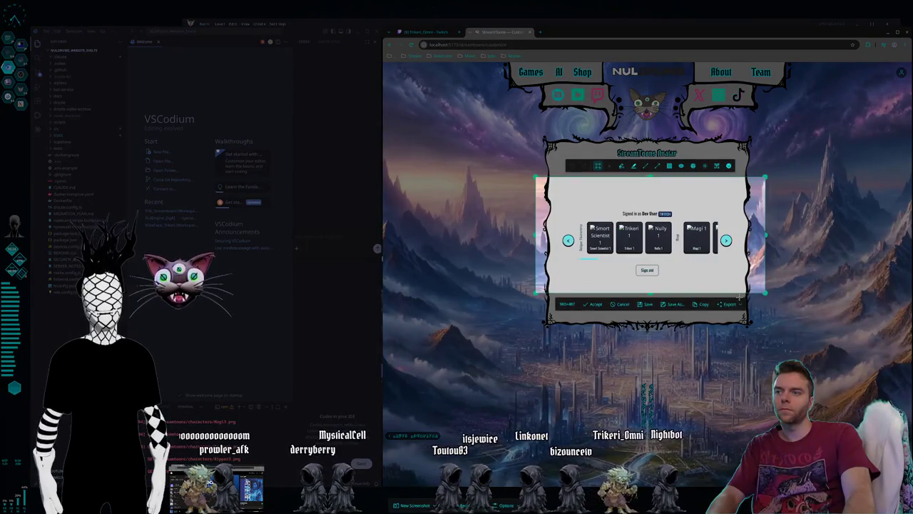
click(647, 305)
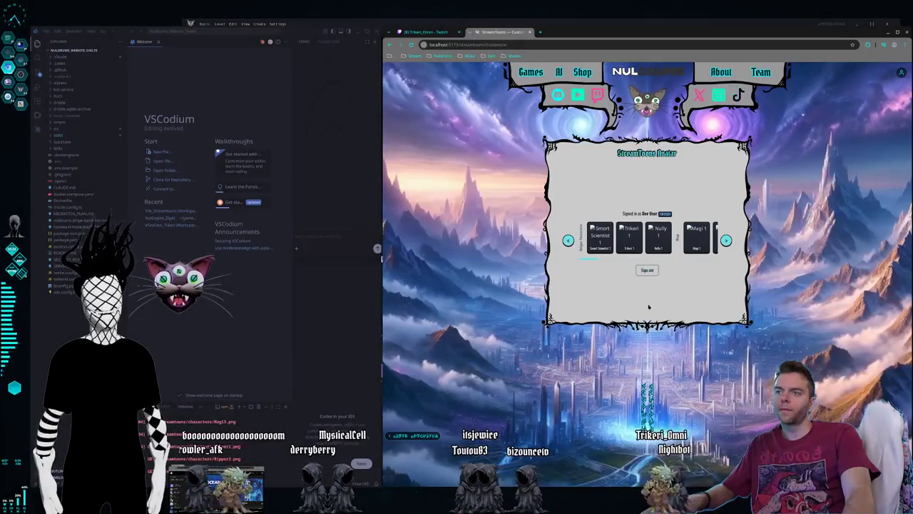
key(super+Right)
key(super+Right)
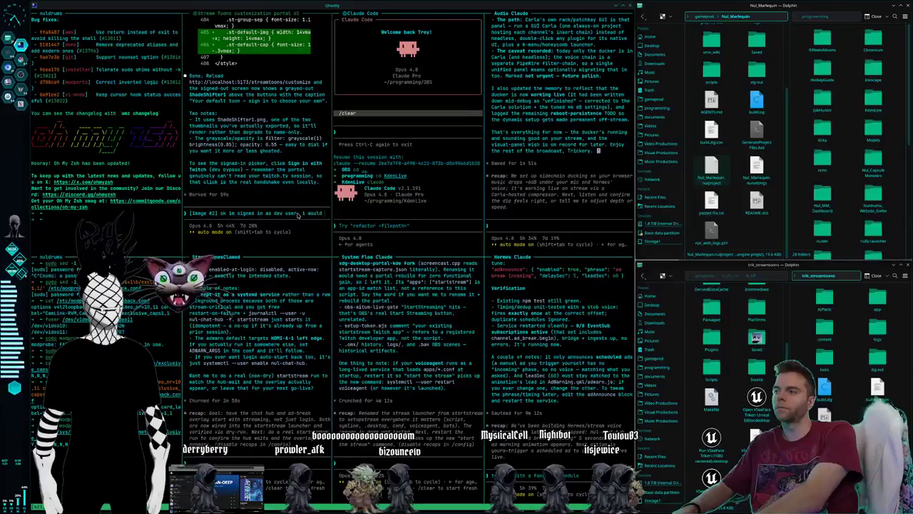
Step: Finish the note that the Shade Shifter and goblin avatars should load here, then return to Chrome
text(, i would)
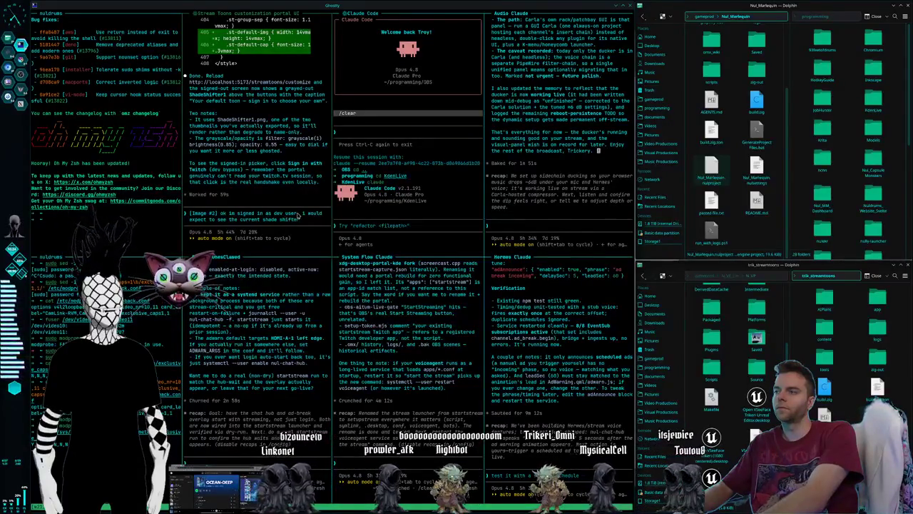
text(oblin)
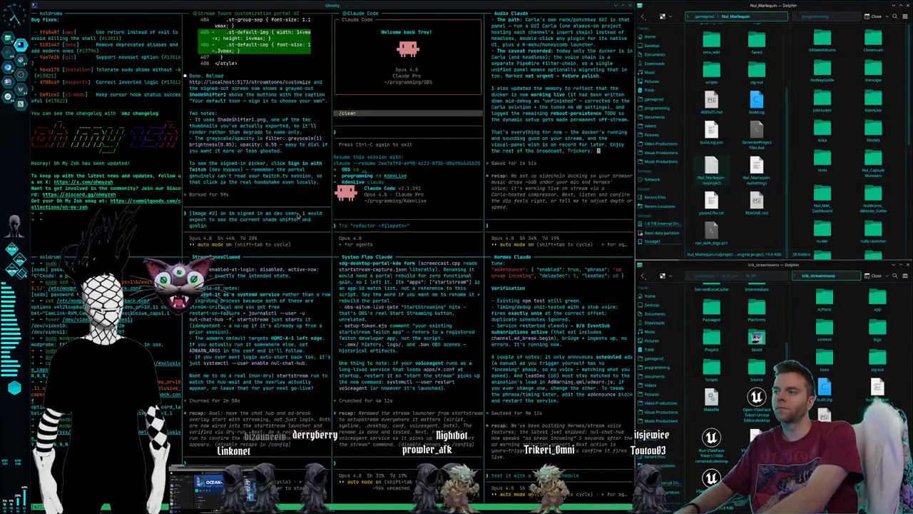
text( load here d)
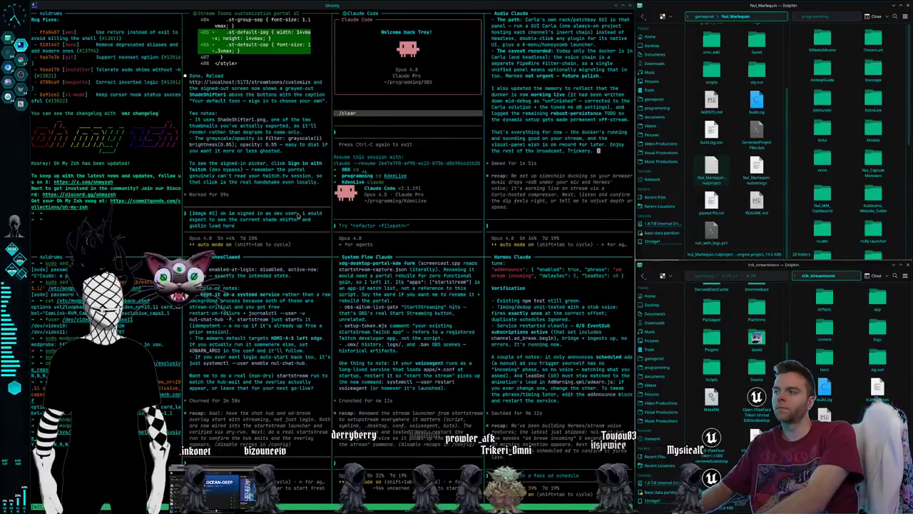
key(ctrl+super+Right)
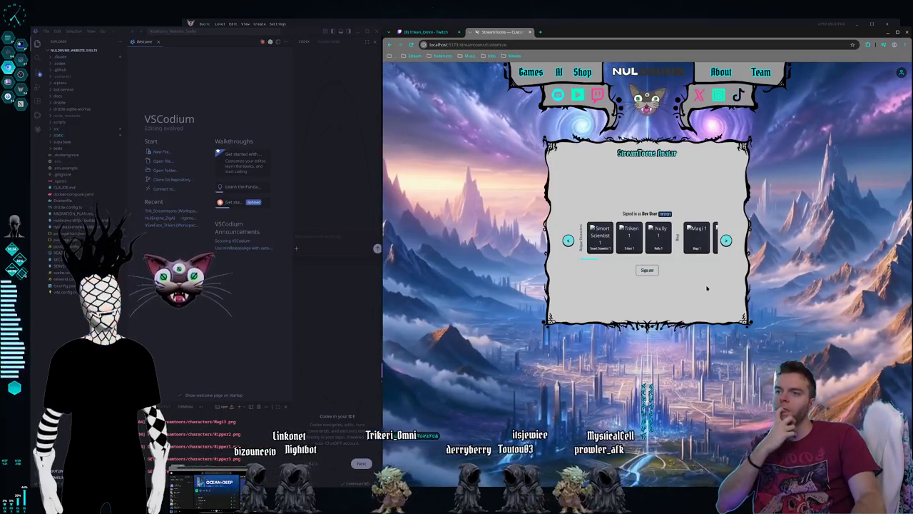
Step: Page the avatar carousel forward nine times, past Magi, to the Seedling and Shade Shifter entries
click(726, 241)
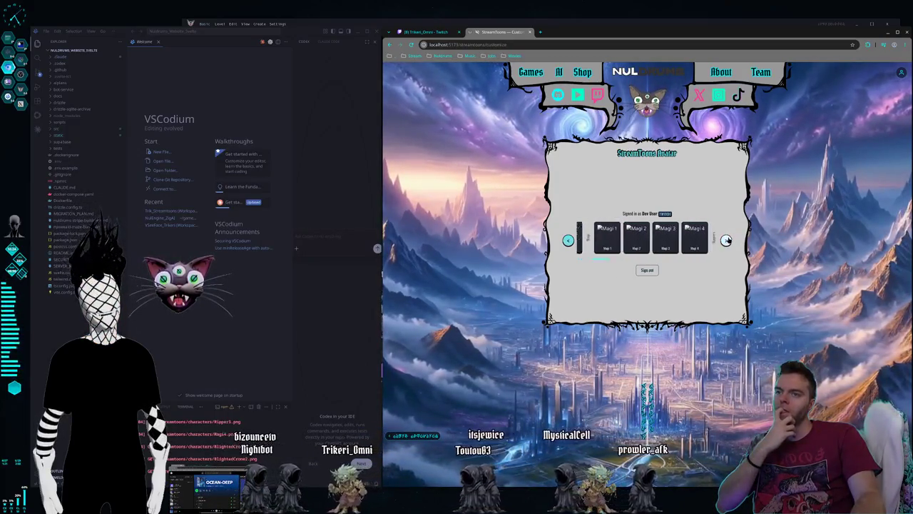
click(726, 240)
click(726, 240)
click(726, 241)
click(726, 240)
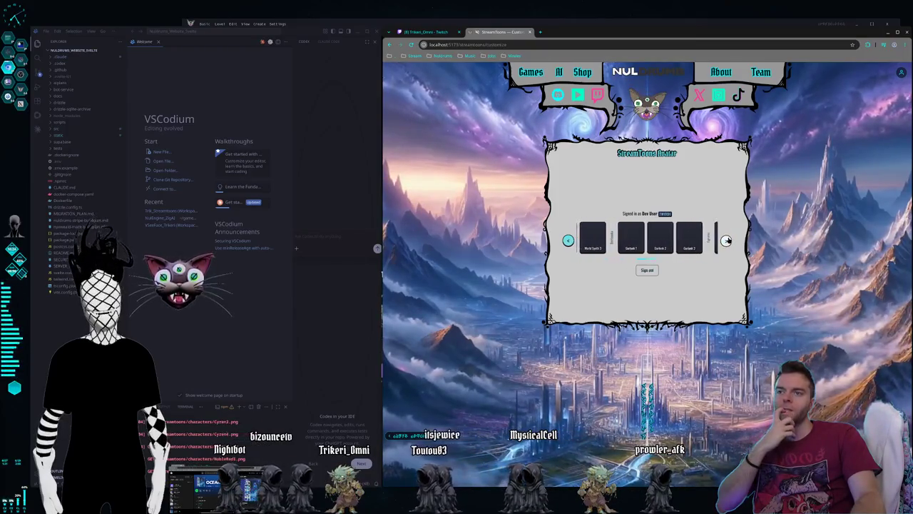
click(726, 240)
click(726, 240)
click(726, 240)
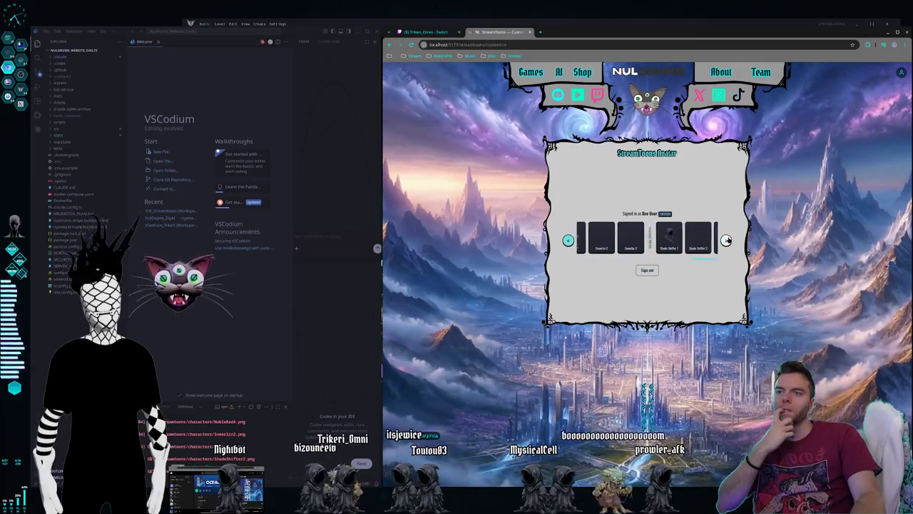
click(726, 241)
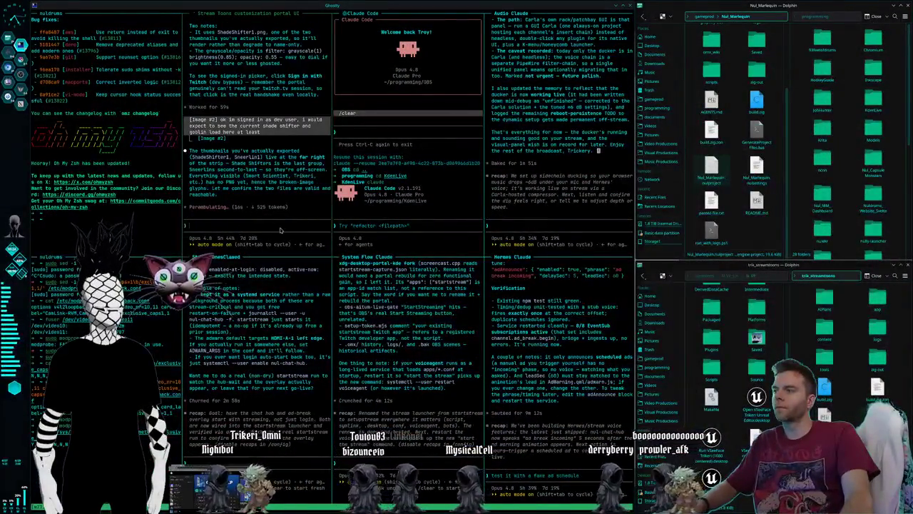
Step: Interrupt Claude with 'oh nevermind they are there', then request centering on the current avatar with a highlight
text(oh neverm)
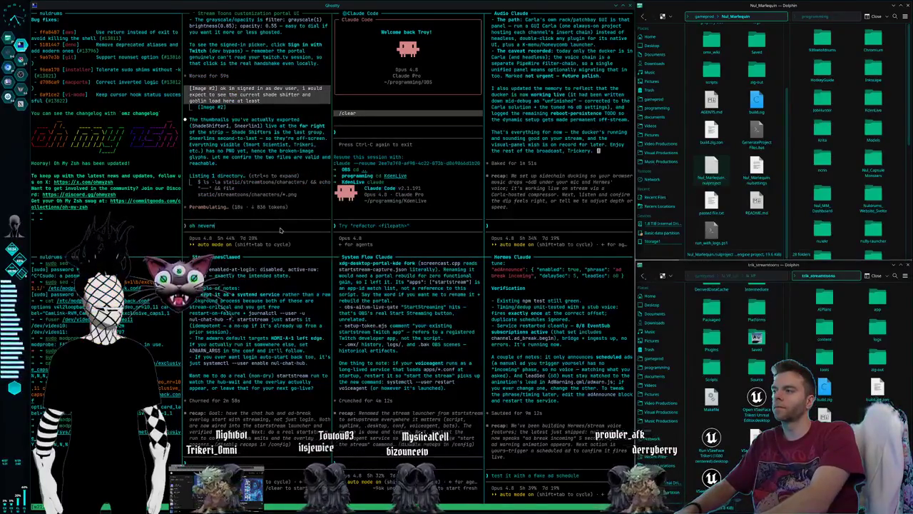
text(hey are there)
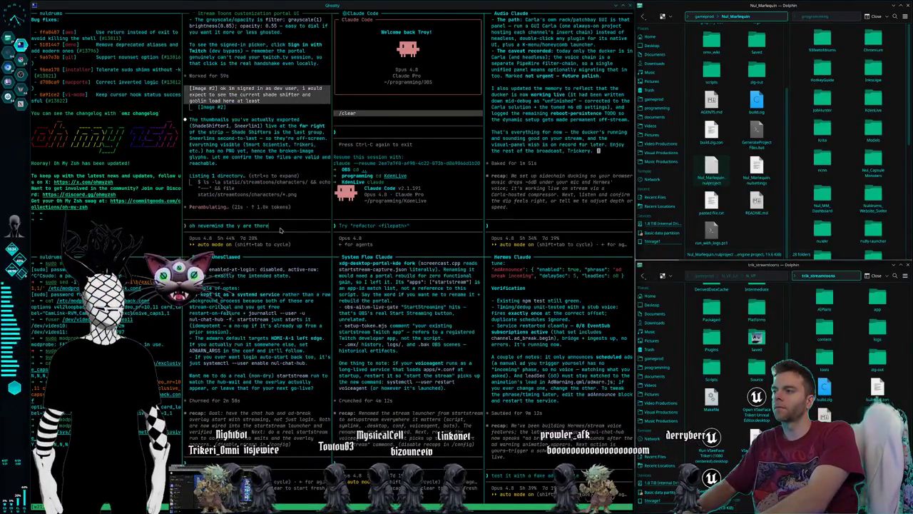
key(Escape)
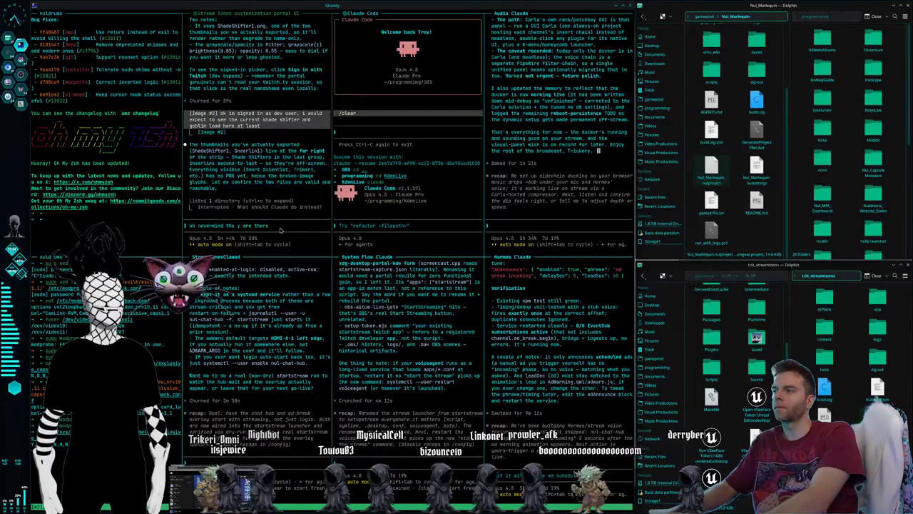
key(Return)
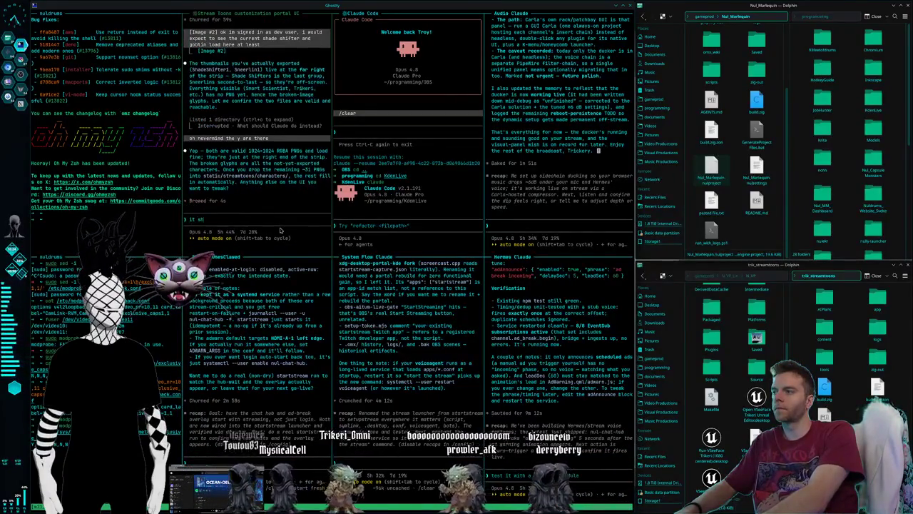
text(it should be centered on what)
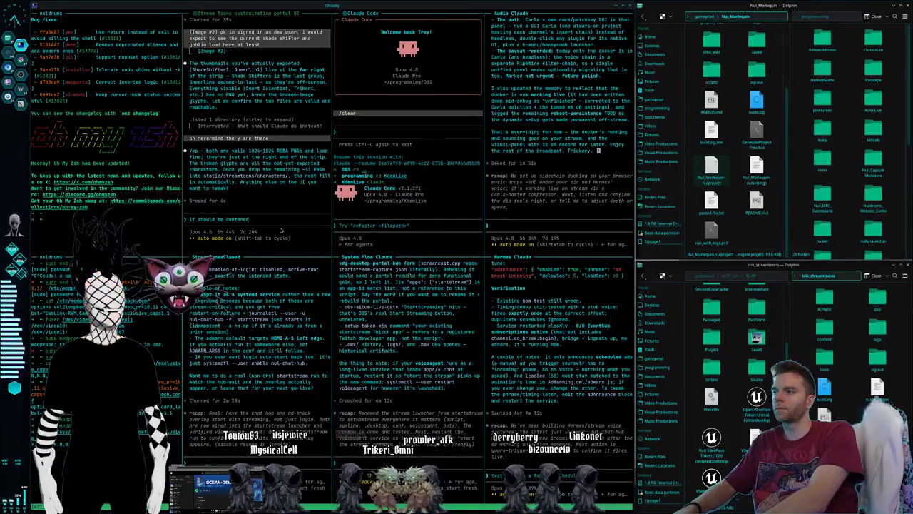
text(ever my)
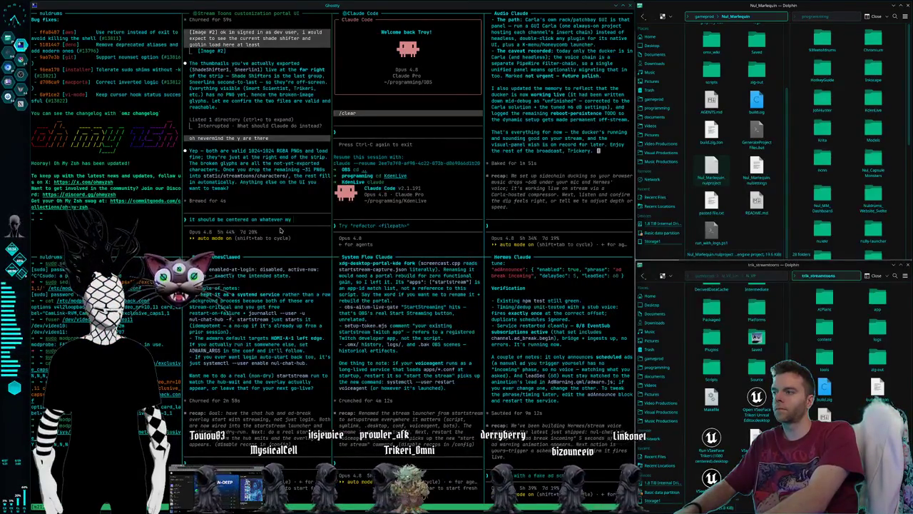
text( current one)
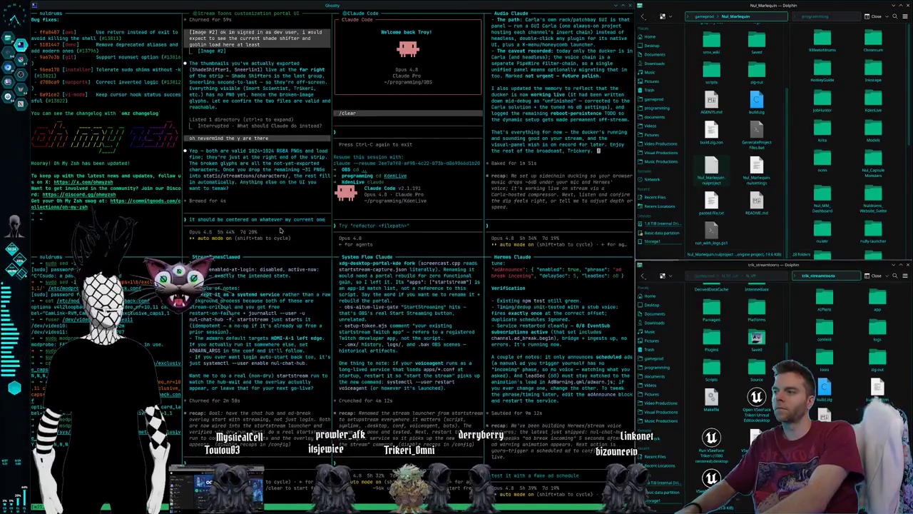
text( is)
text( that's set)
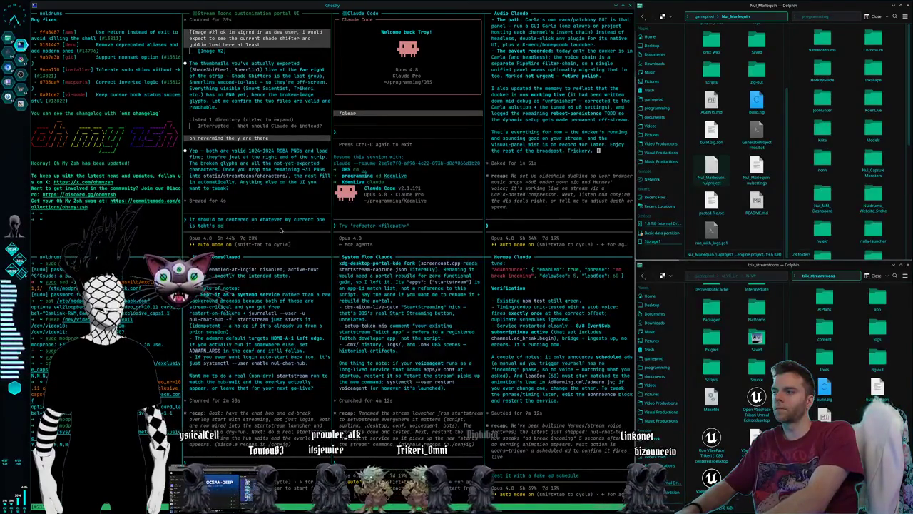
text( and it needs a highlight a)
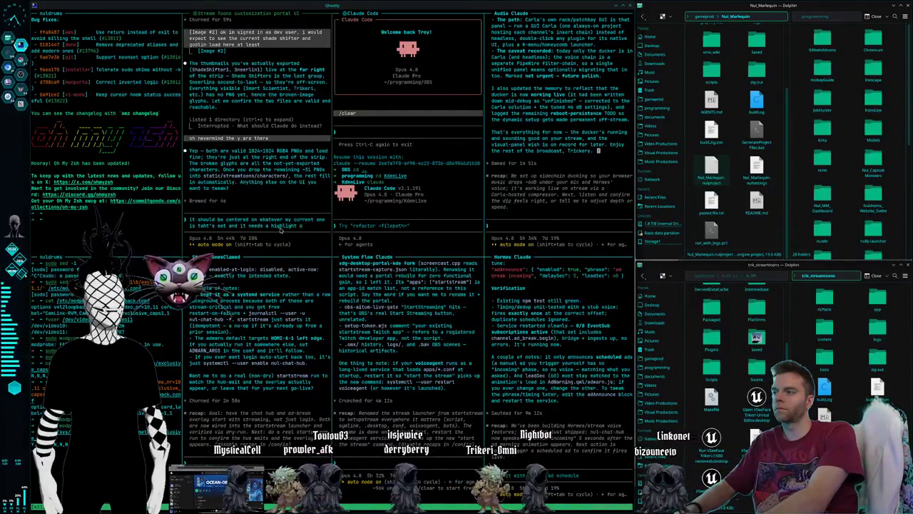
text(round the one thats set)
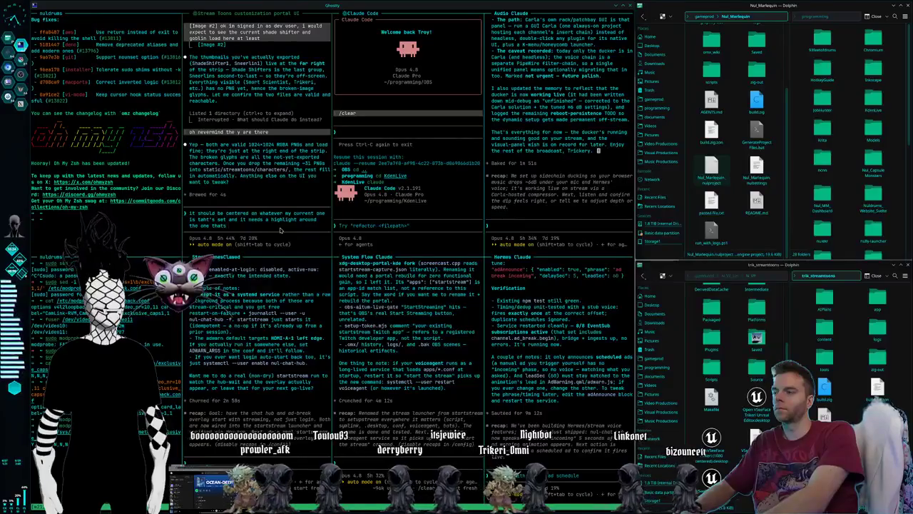
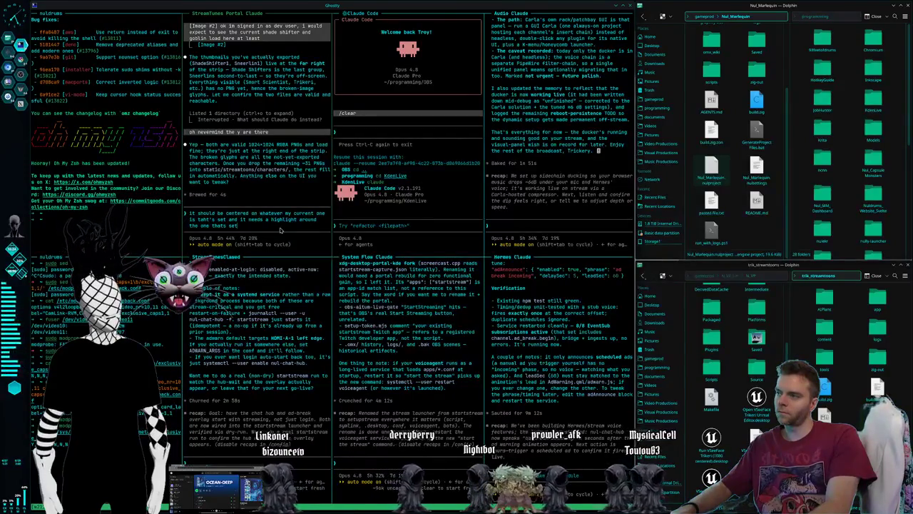
Step: Send StreamTunes Claude the centre-and-highlight request, then move to the browser workspace
key(Return)
key(super+Right)
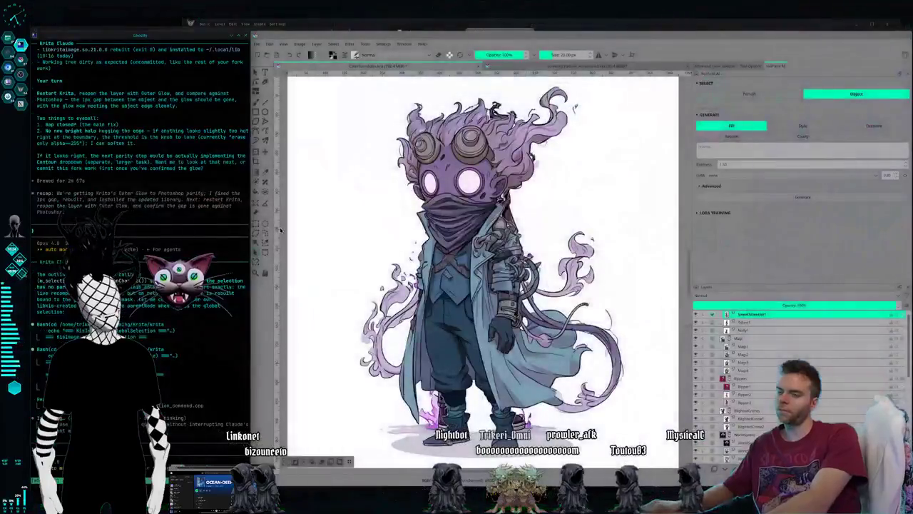
key(super+Right)
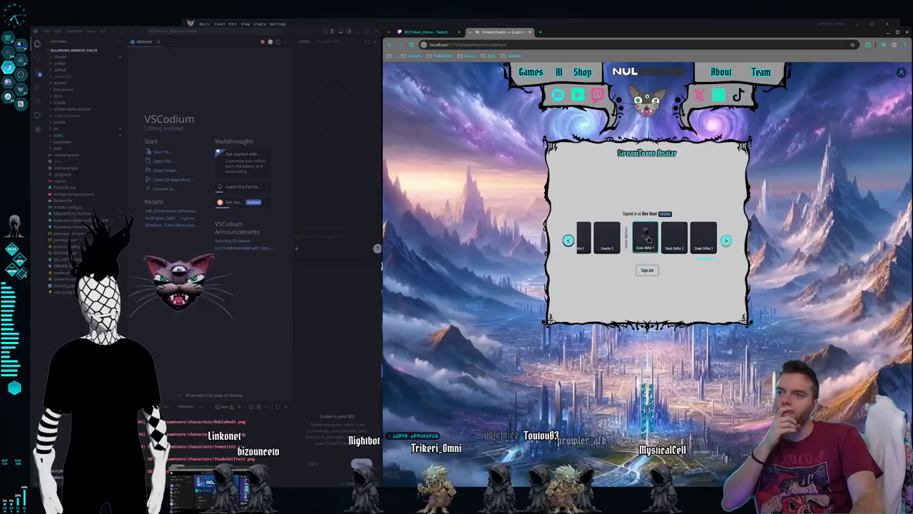
Step: Save Shade Shifter 1 as the avatar and copy a region capture of the avatar picker panel
click(644, 250)
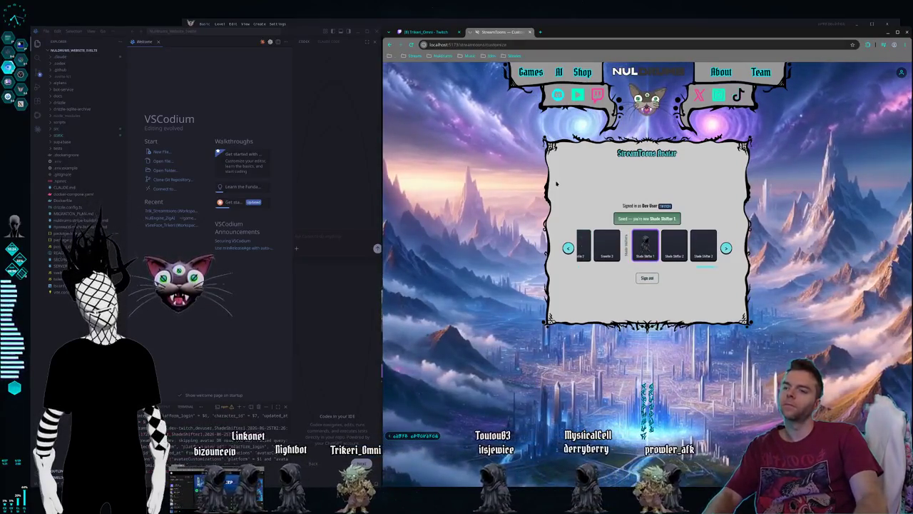
key(Print)
drag(576, 197, 785, 312)
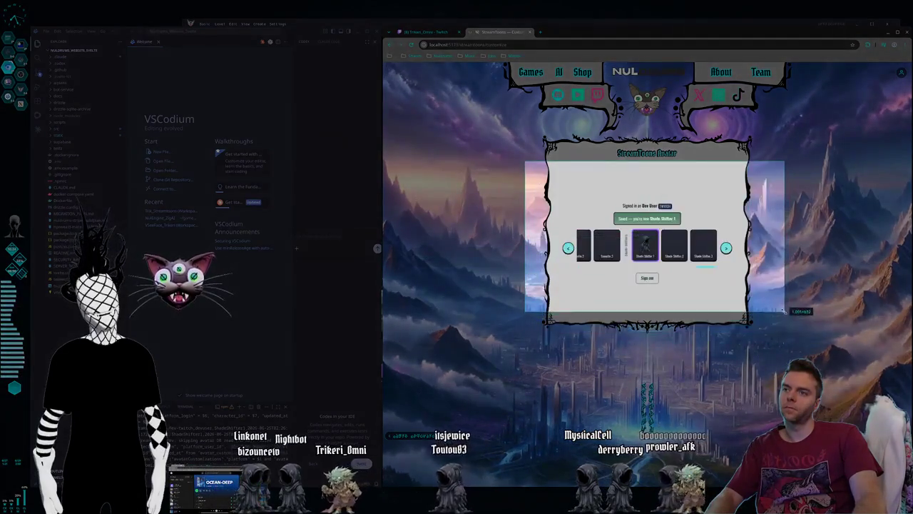
click(707, 323)
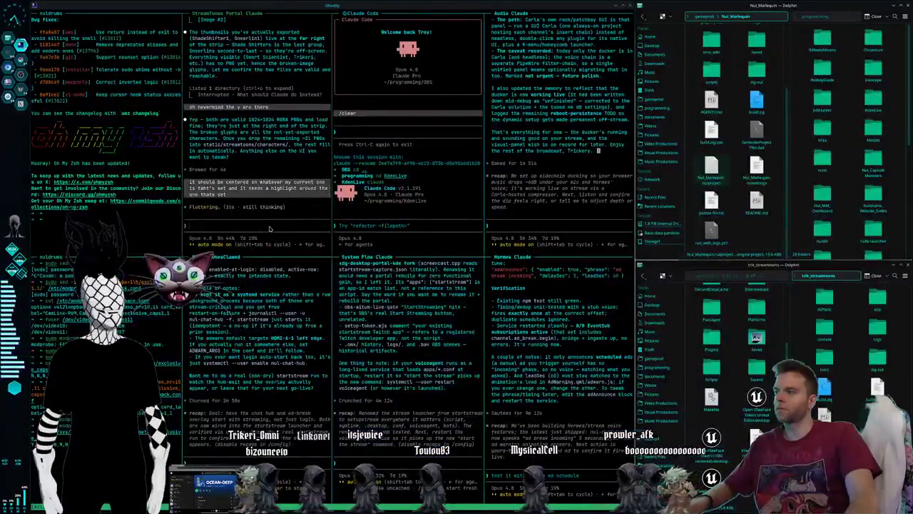
Step: Send StreamTunes Claude the screenshot with 'looks like it might be there already'
text(k)
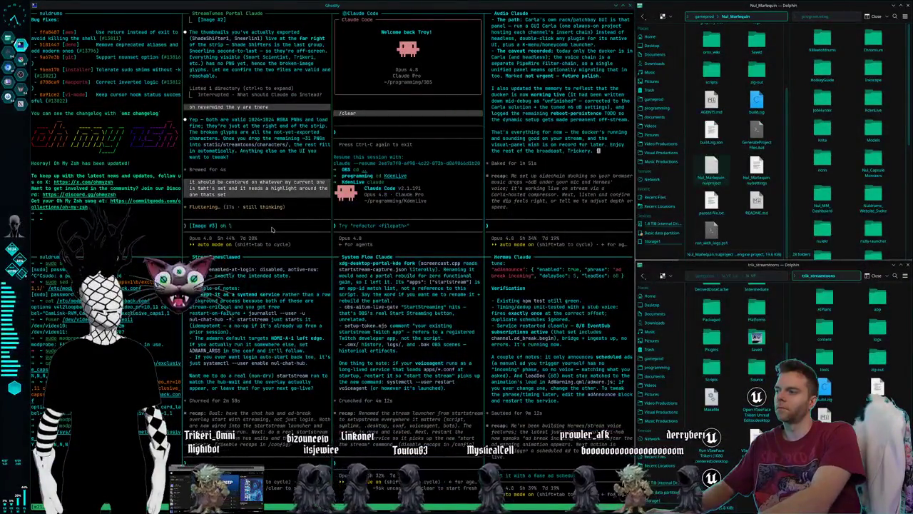
text(ooks like it might gb)
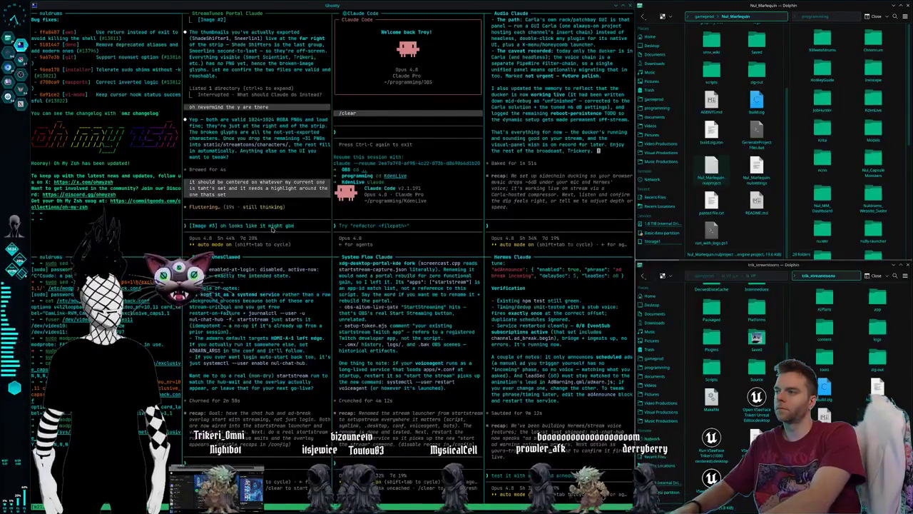
text(e there already)
key(Return)
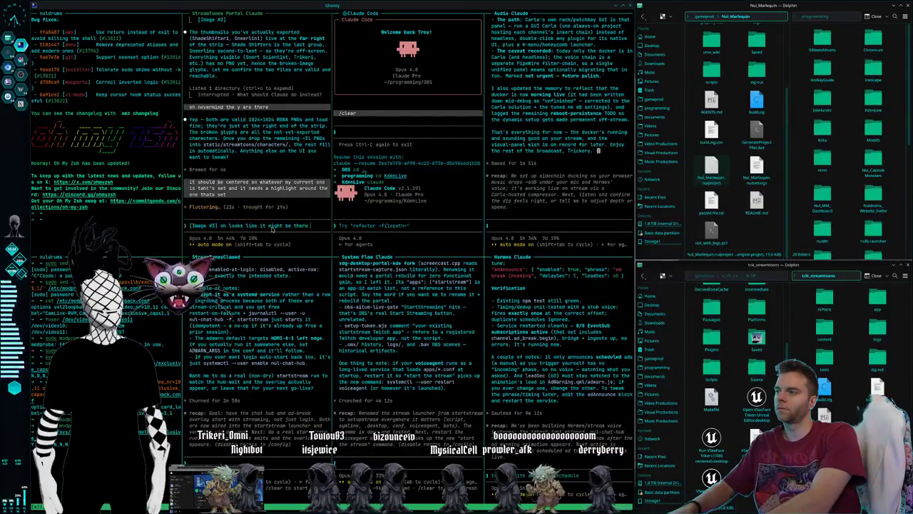
key(Escape)
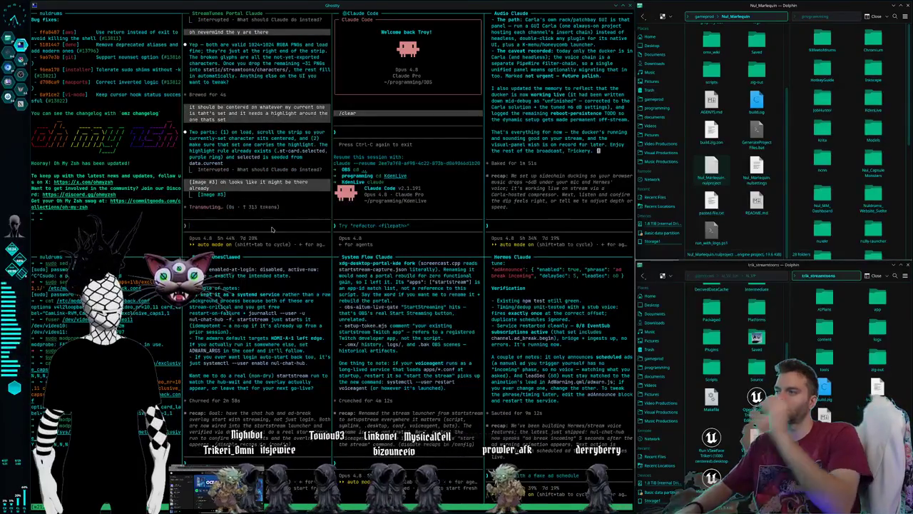
Step: Glance at the Krita workspace, then run /kdenlive in the Claude Code session
key(super+2)
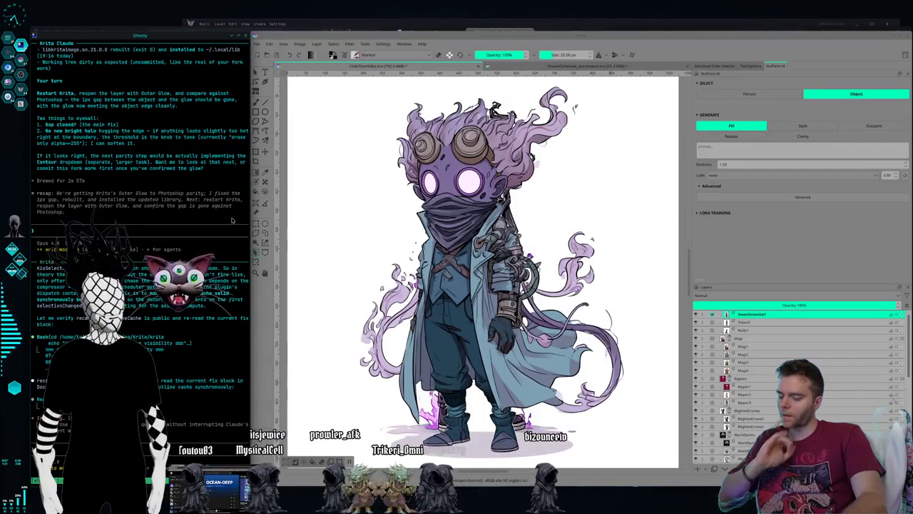
key(super+2)
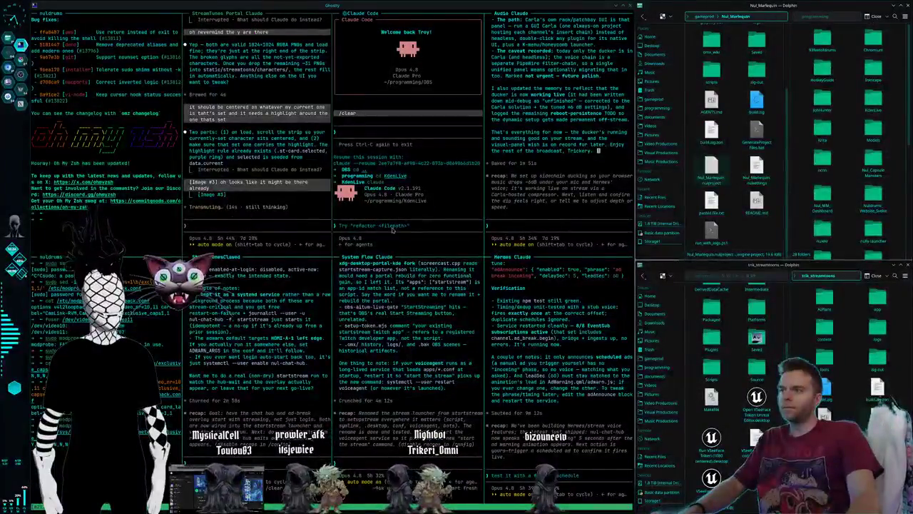
text(/kdenlive)
key(Return)
text(cd)
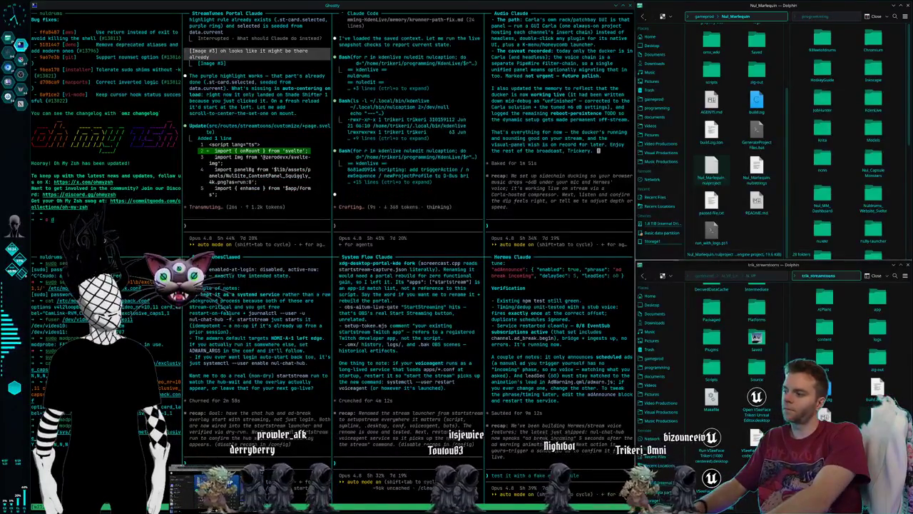
Step: Change the left shell into the gameprod directory and begin another cd command
text( game)
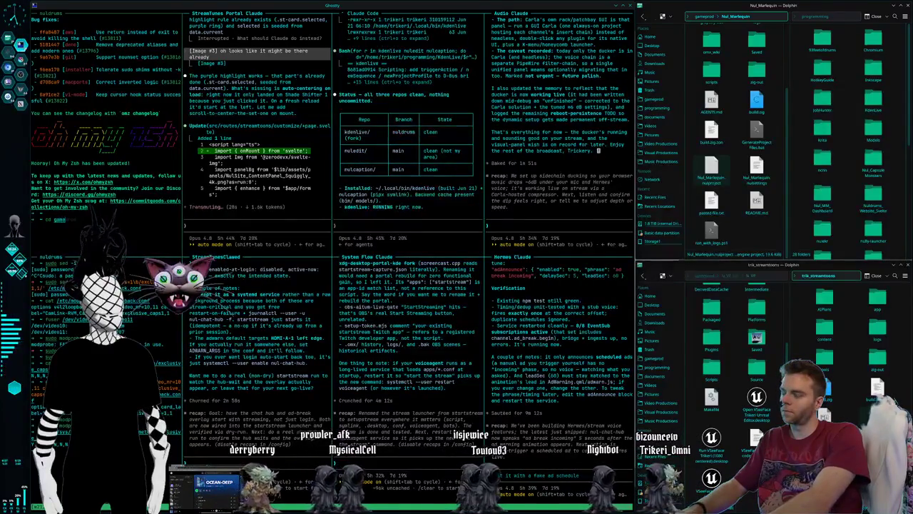
text(prod)
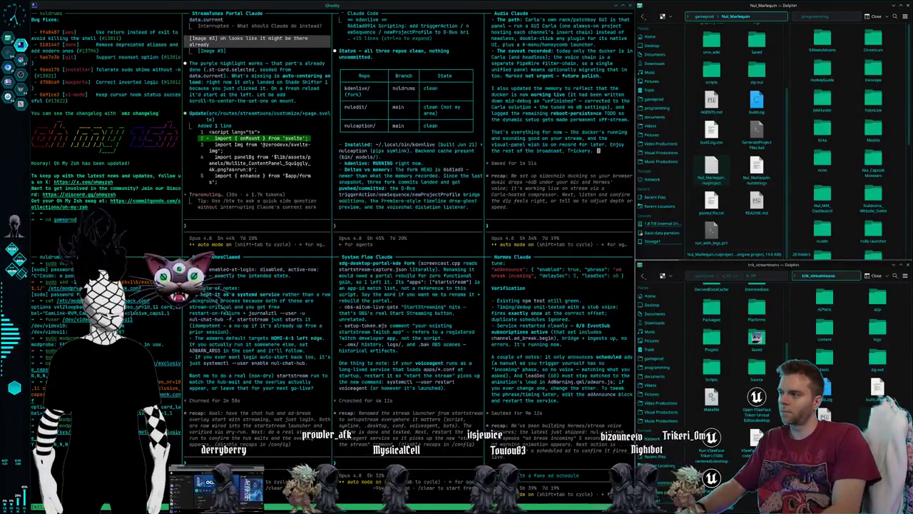
key(Return)
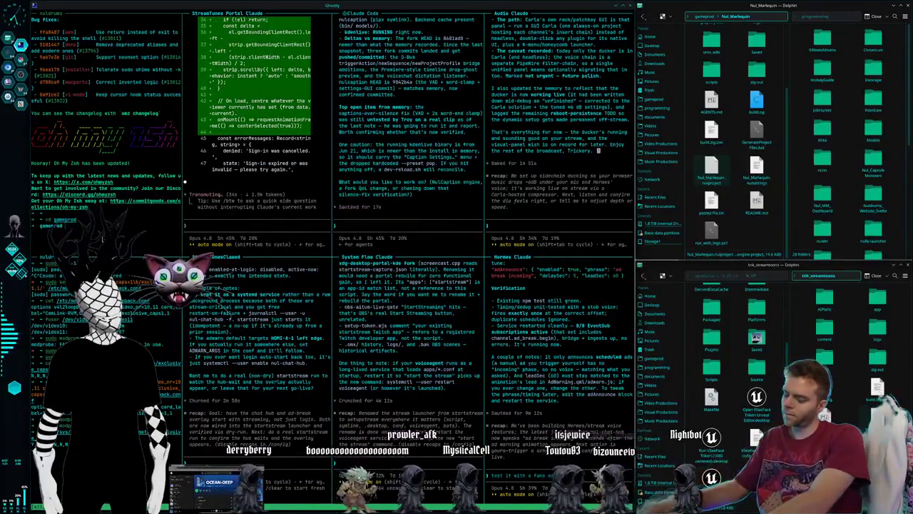
text(cd)
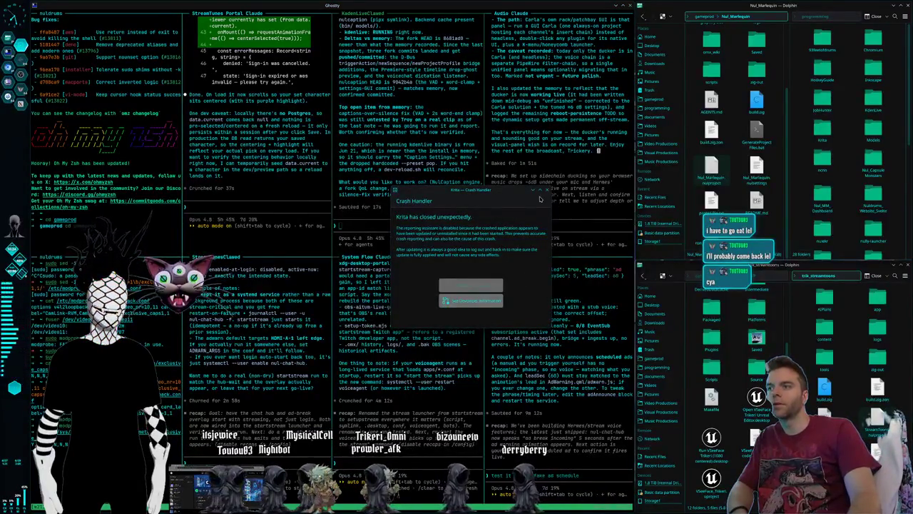
Step: Close the Krita Crash Handler report and switch to the browser workspace
click(546, 190)
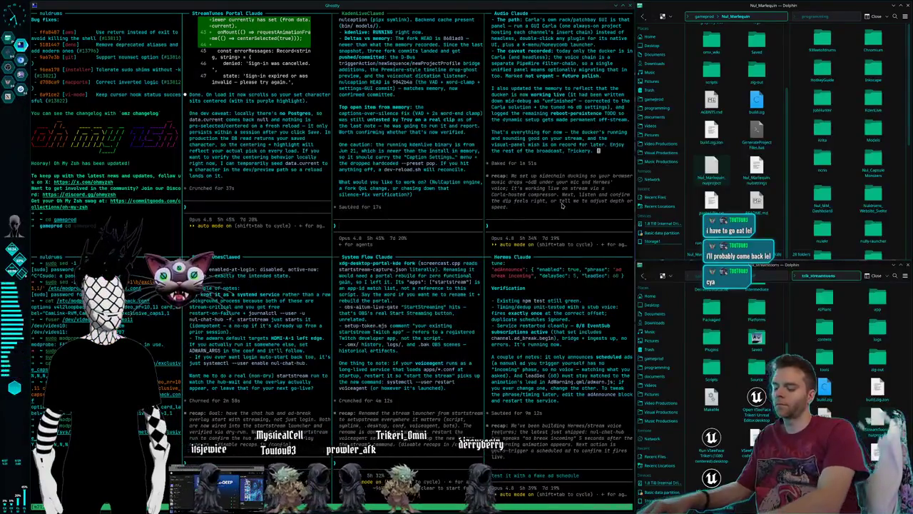
key(ctrl+F2)
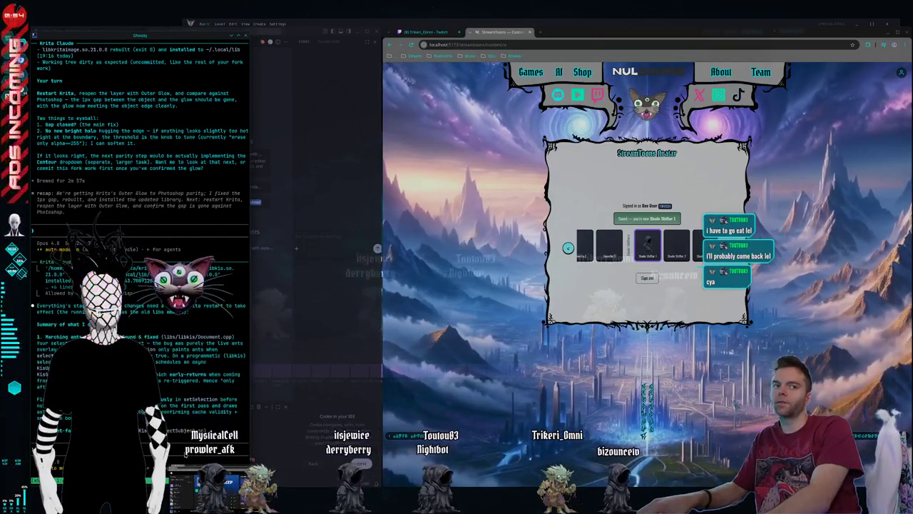
Step: Switch from the StreamToons avatar page back to the Ghostty terminal workspace
key(super+2)
text(i don't think the)
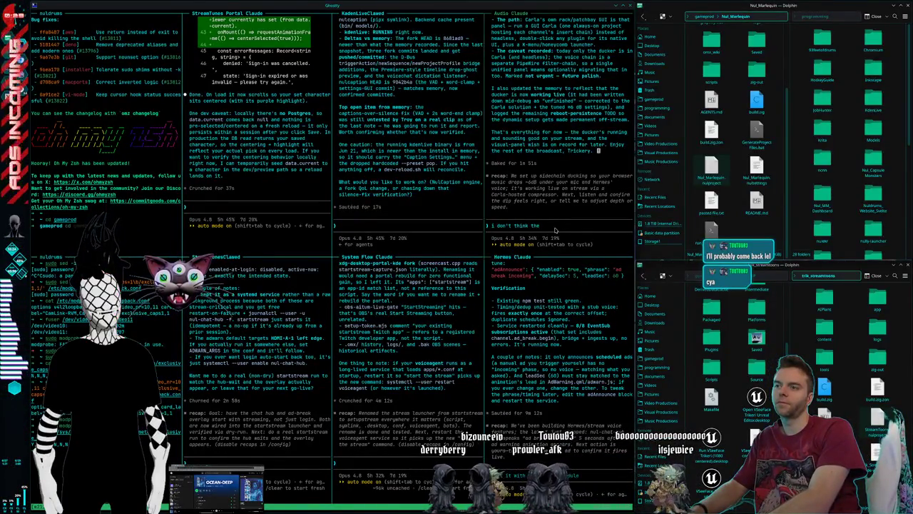
Step: Tell Audio Claude the sidechain ducking on the music stopped working
text(sidech)
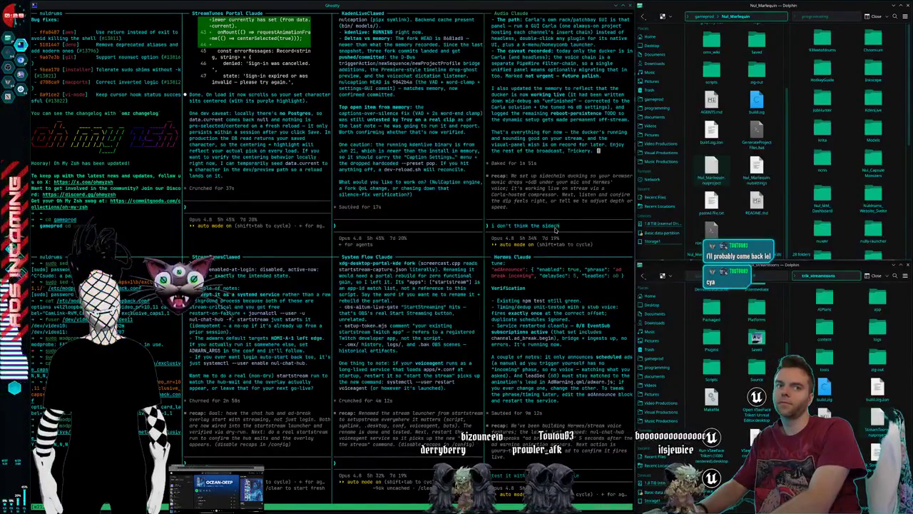
text(ain is working anym)
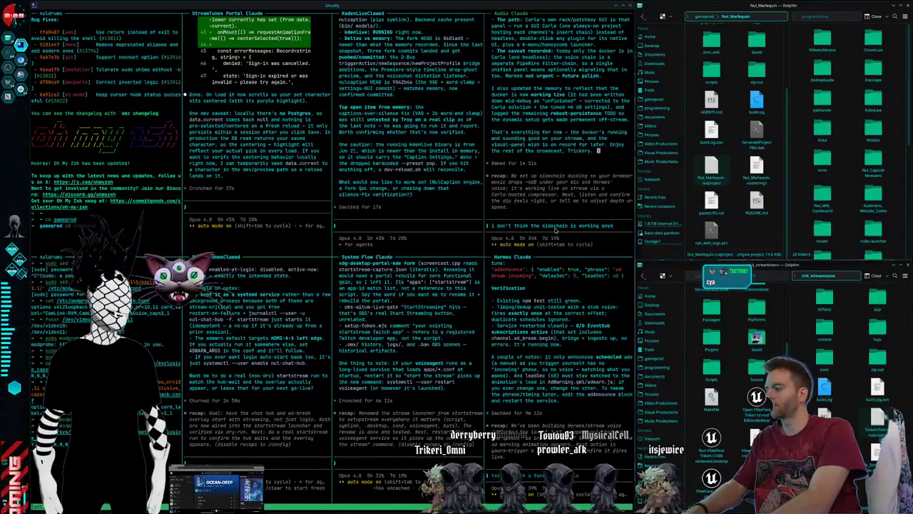
text(ore)
key(Return)
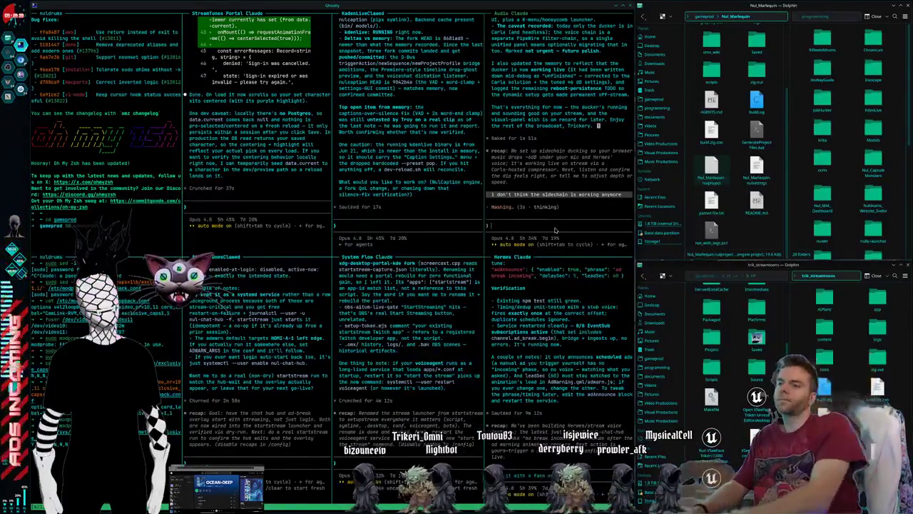
text(on the musi)
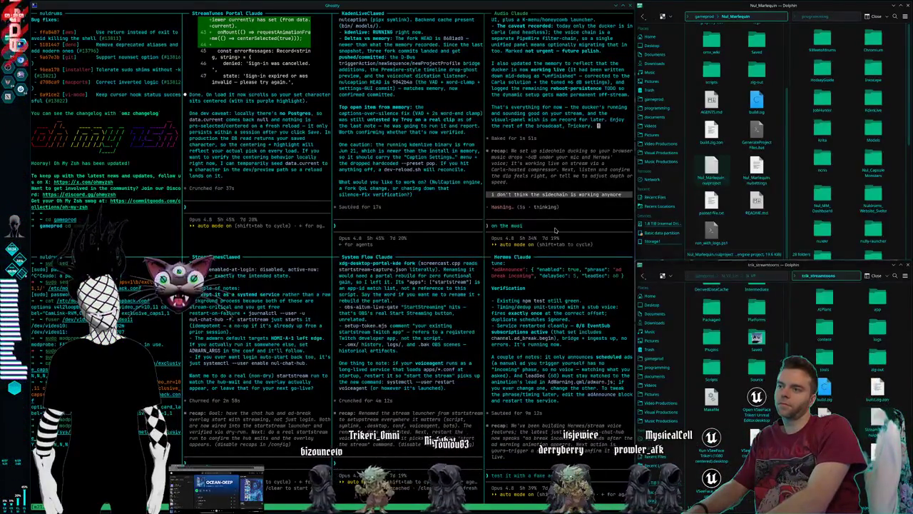
text(c)
key(Return)
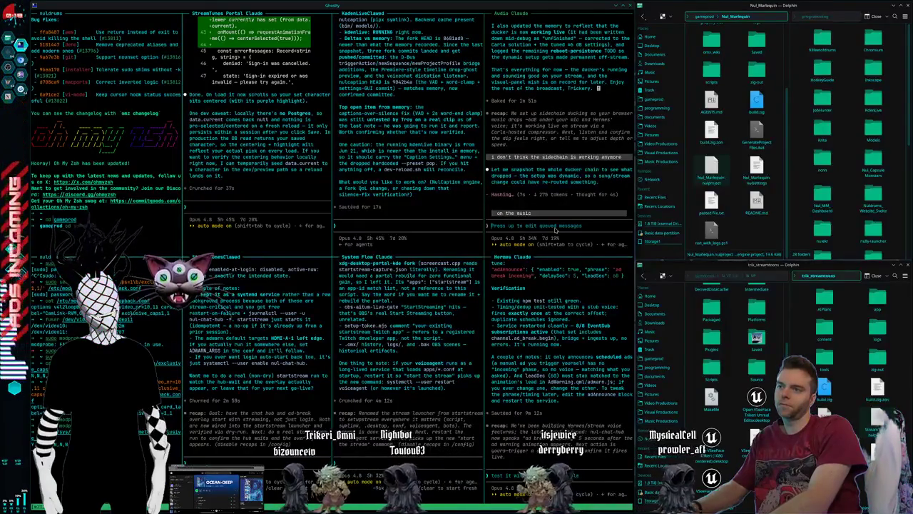
Step: Draft a follow-up saying it suddenly broke, then delete the whole draft
text(it was work)
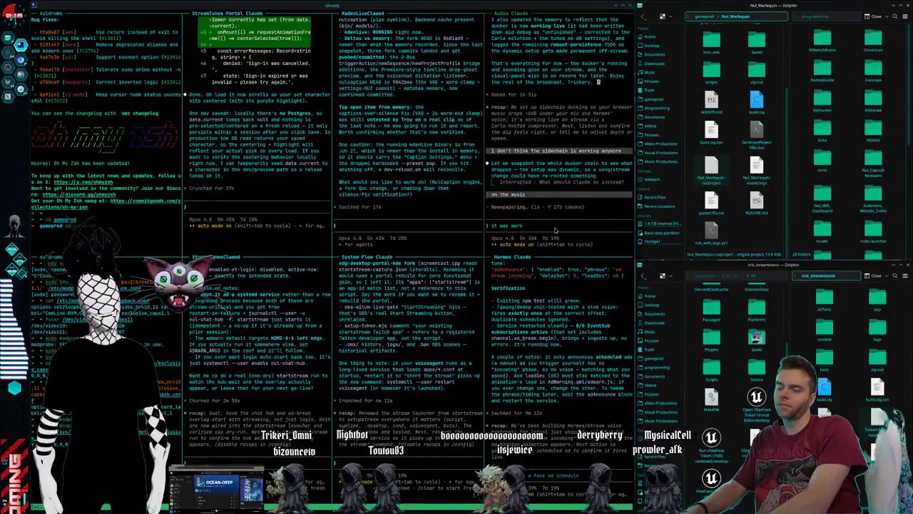
text(ing just fine bu)
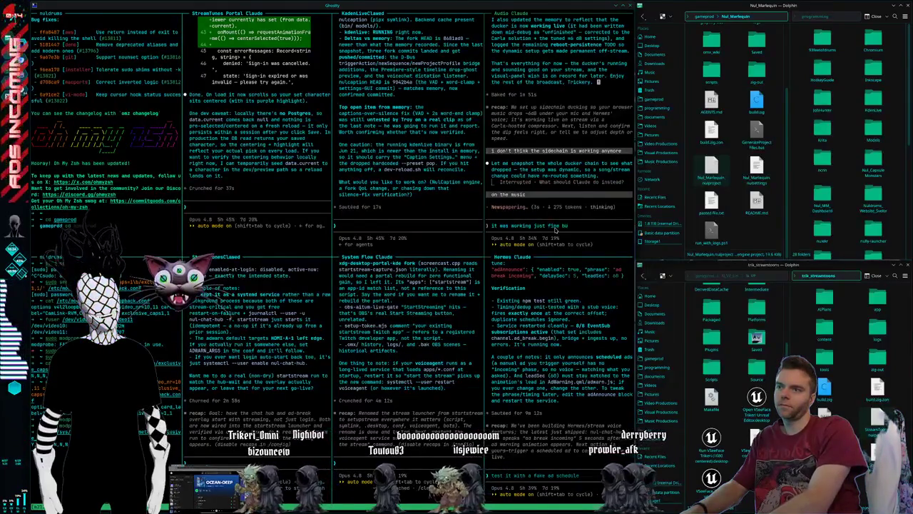
text(t all of a)
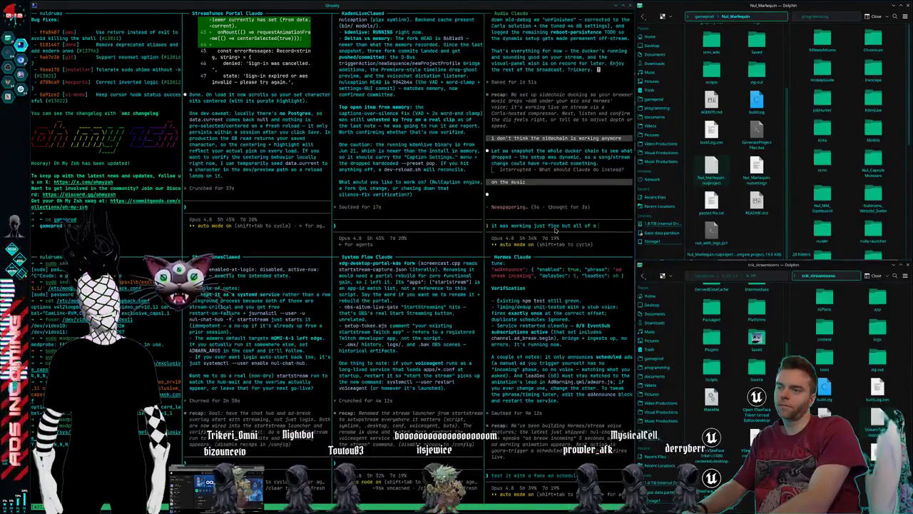
text( sudden i n)
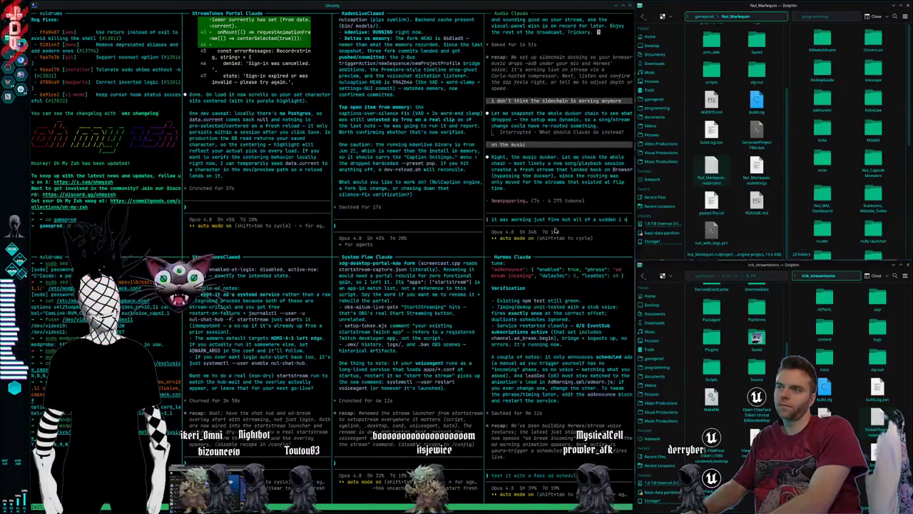
key(BackSpace)
key(BackSpace)
key(BackSpace)
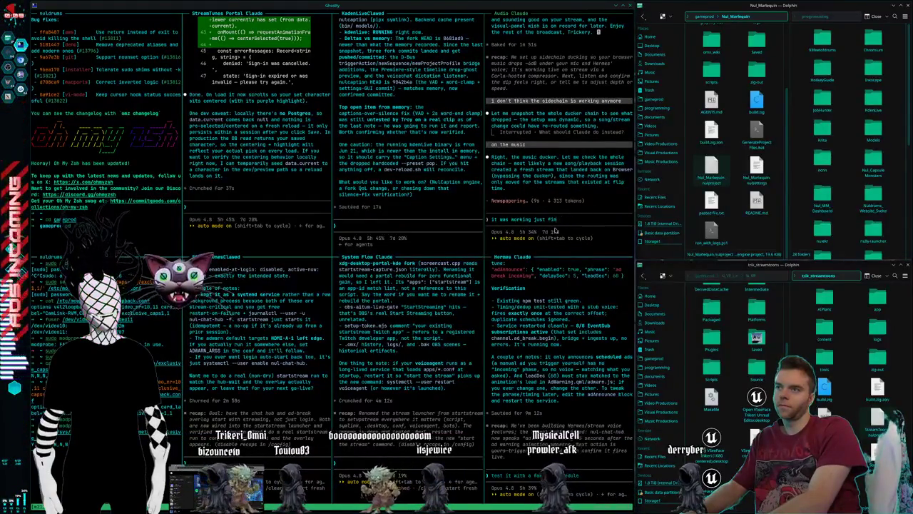
key(BackSpace)
key(BackSpace)
key(BackSpace)
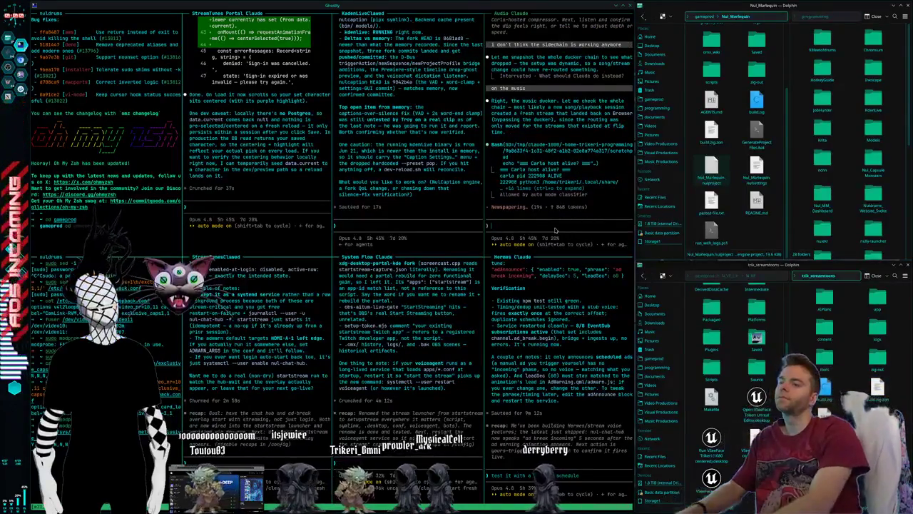
text(i clic)
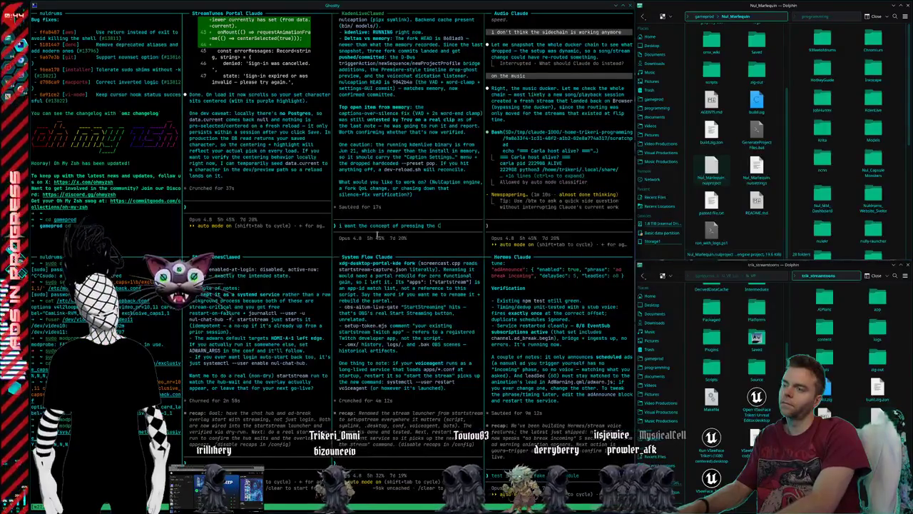
Step: Describe pressing C repeatedly to cycle cuts between the hovered track's clip and every track
text(e C button a)
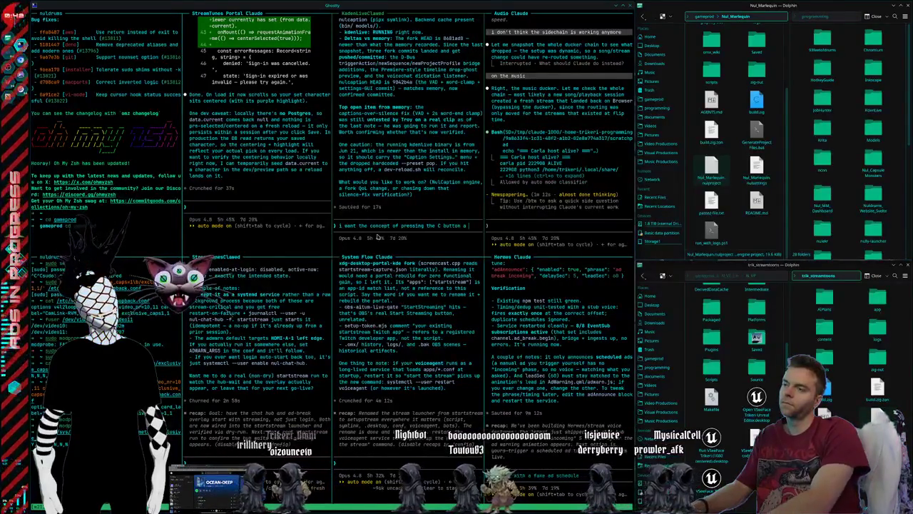
key(BackSpace)
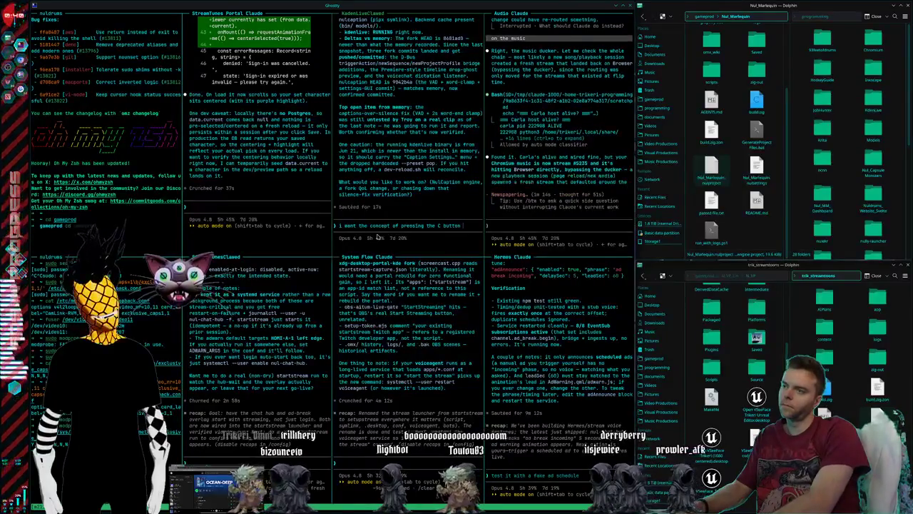
text(a second)
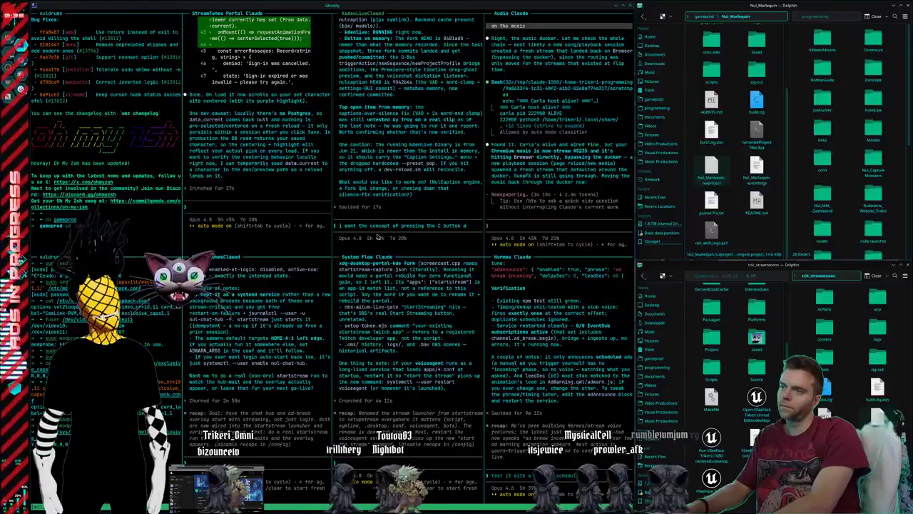
key(BackSpace)
text(multiple times to)
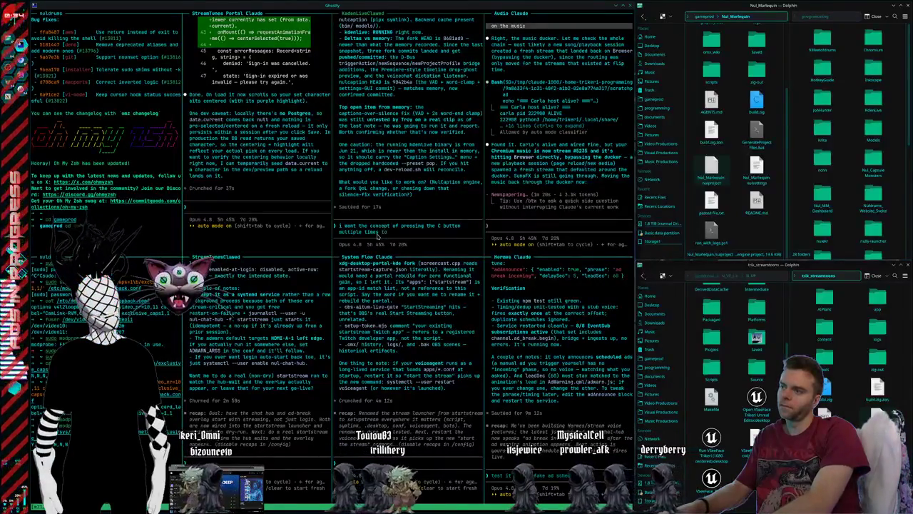
text( cycle through dif)
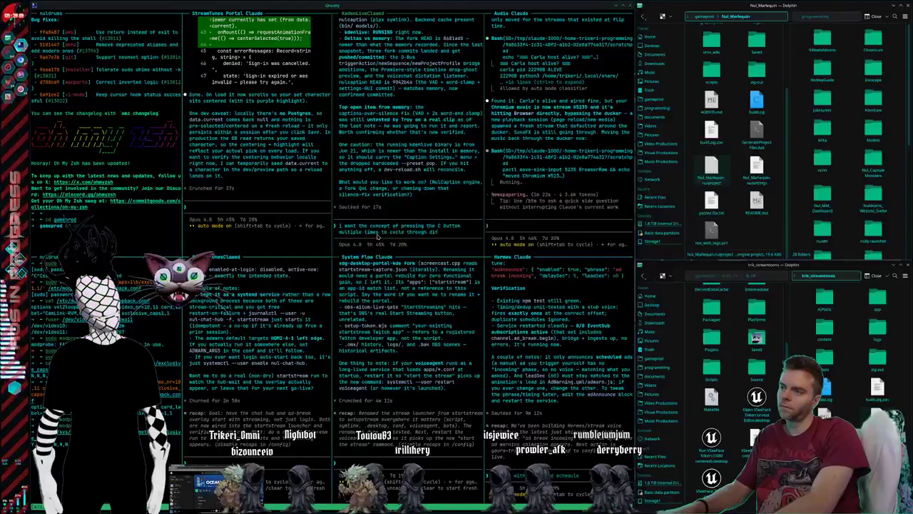
text(ferent cut to)
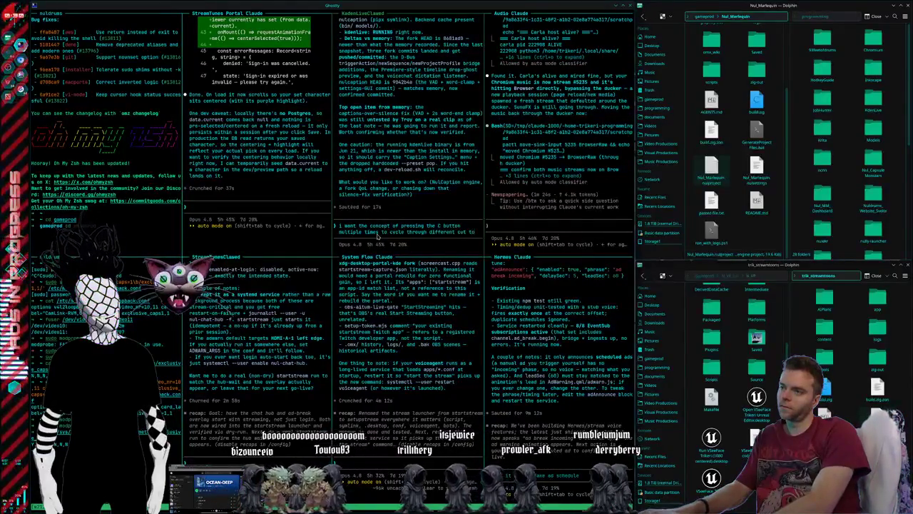
text(l a)
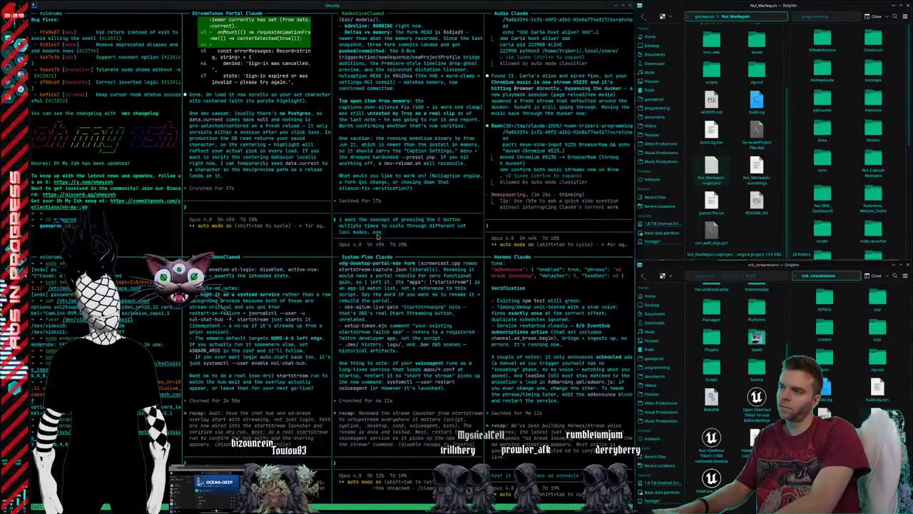
text( it only cuts)
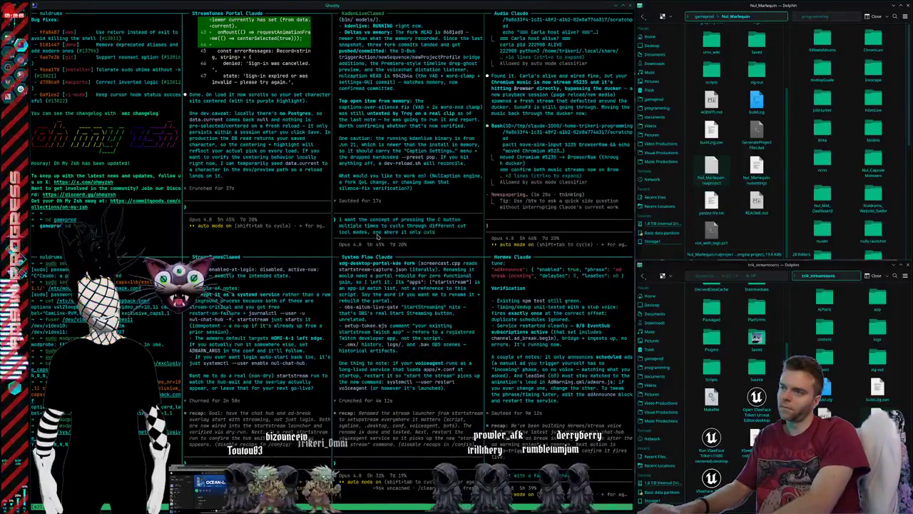
text( on the clip on the track im hovering over, then anot)
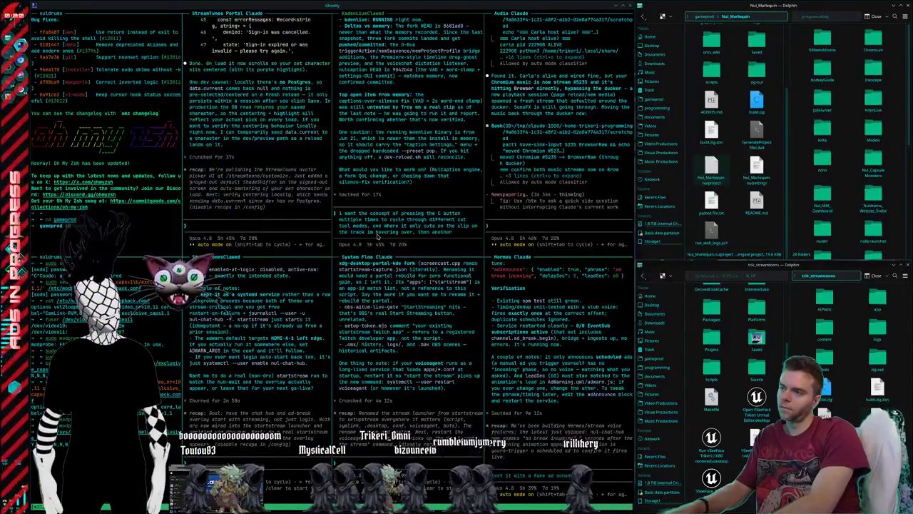
text(her where)
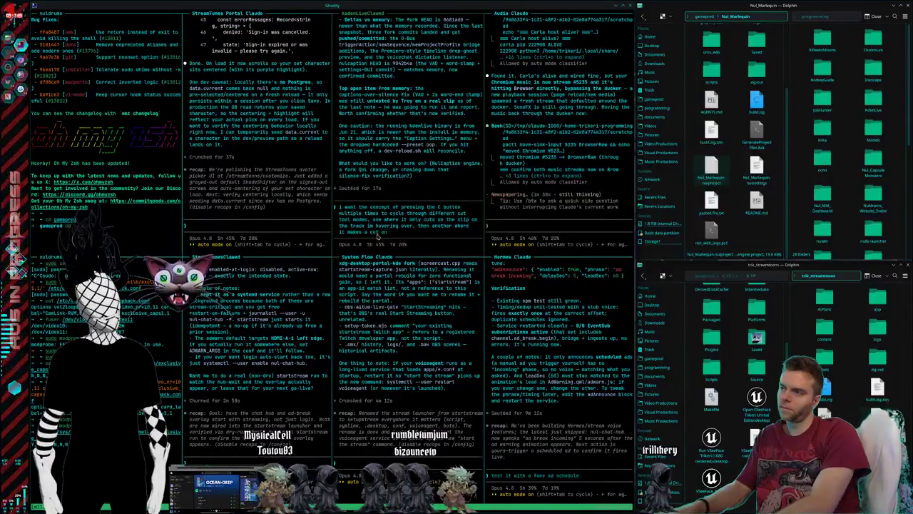
text( itvery single)
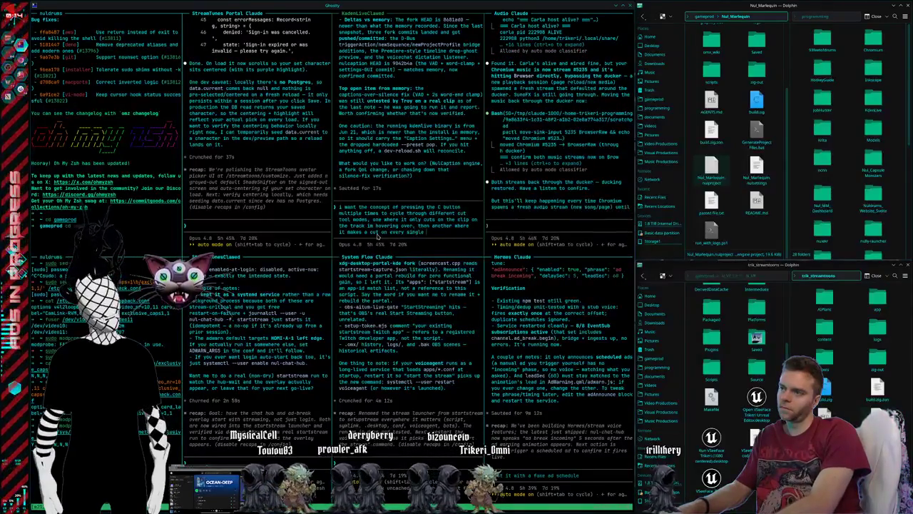
text( clip across ever)
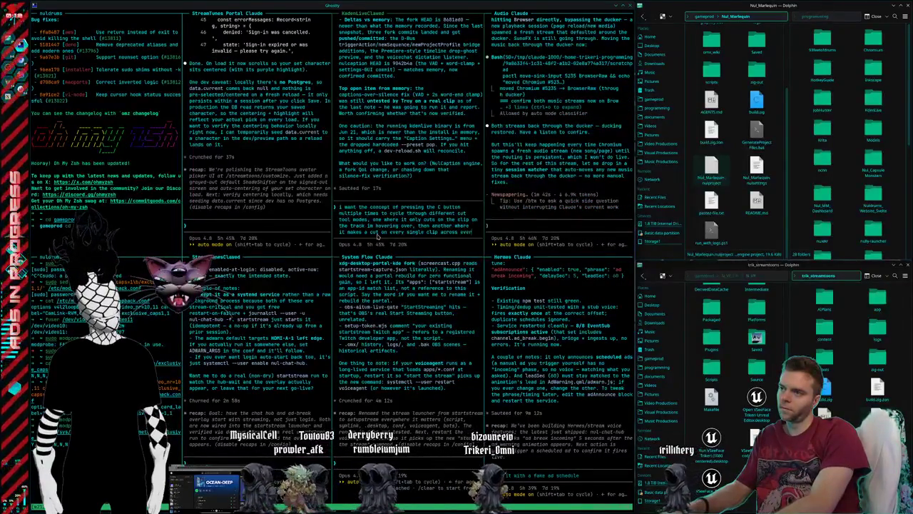
text(y track)
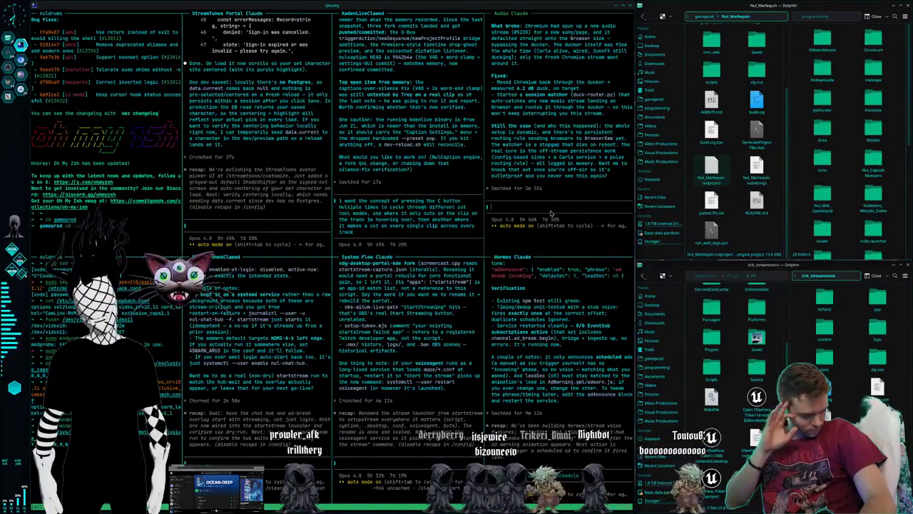
Step: Ask Audio Claude to record in memory that a bulletproof routing fix is wanted, then cycle windows
text(yes)
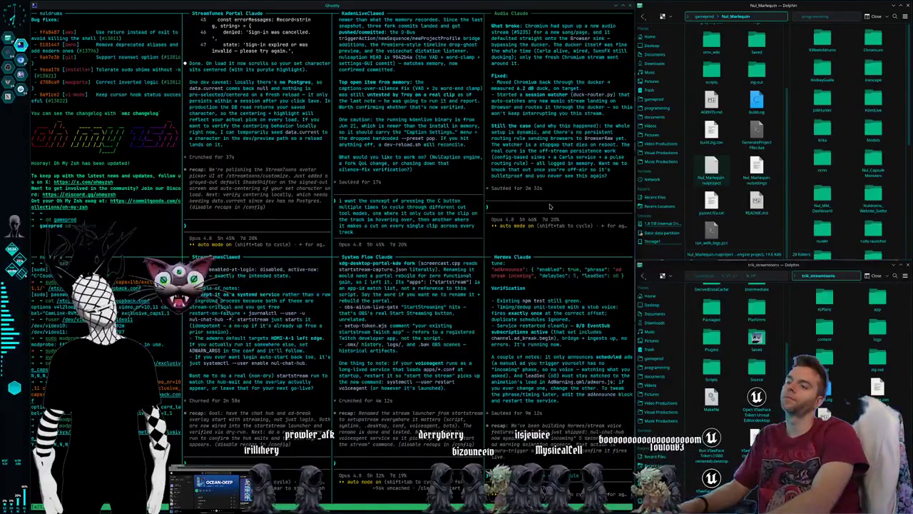
text( put that in m)
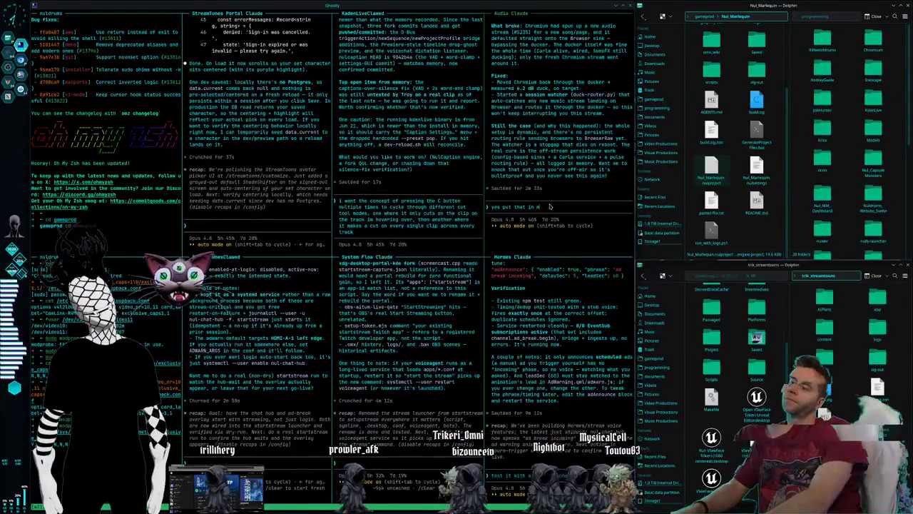
text(emery we)
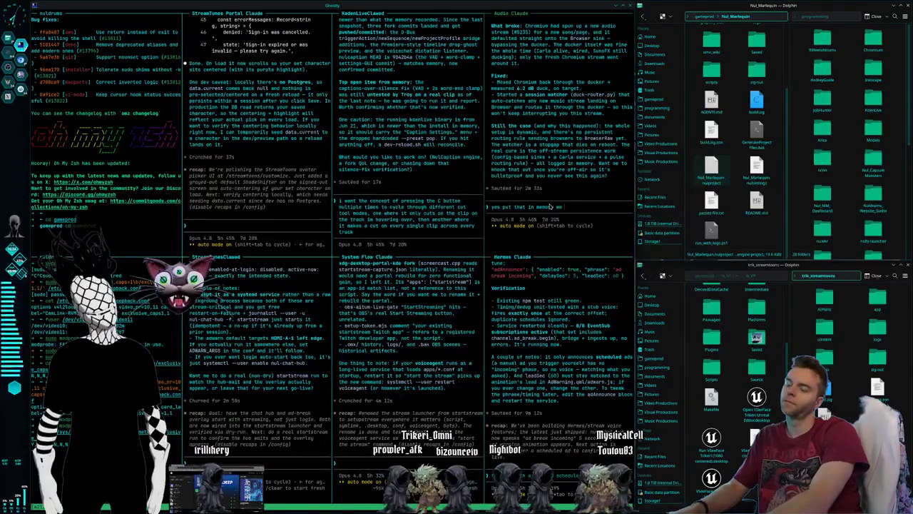
text( do want a bullet proof version o fthis)
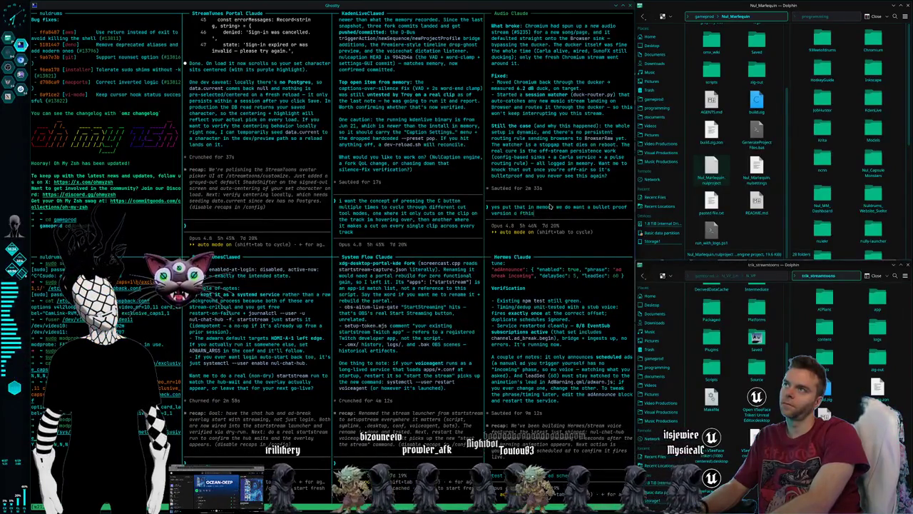
key(Return)
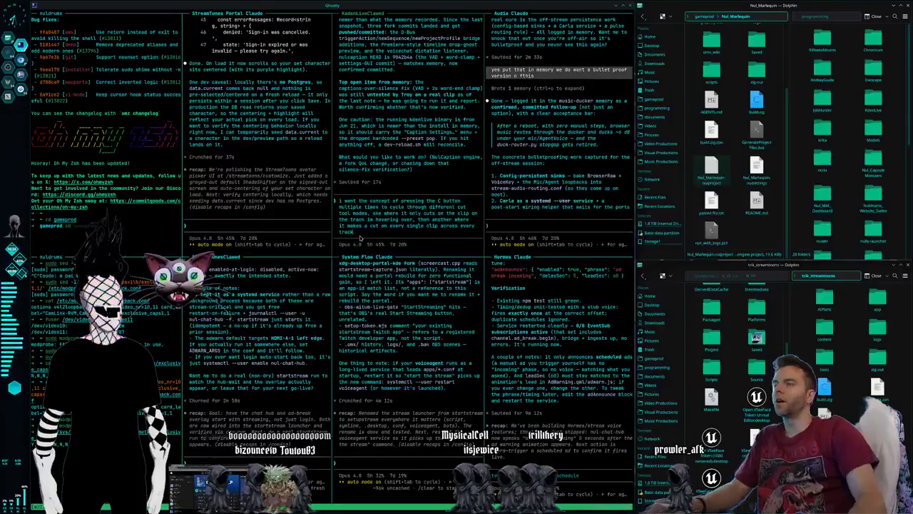
key(alt+Tab)
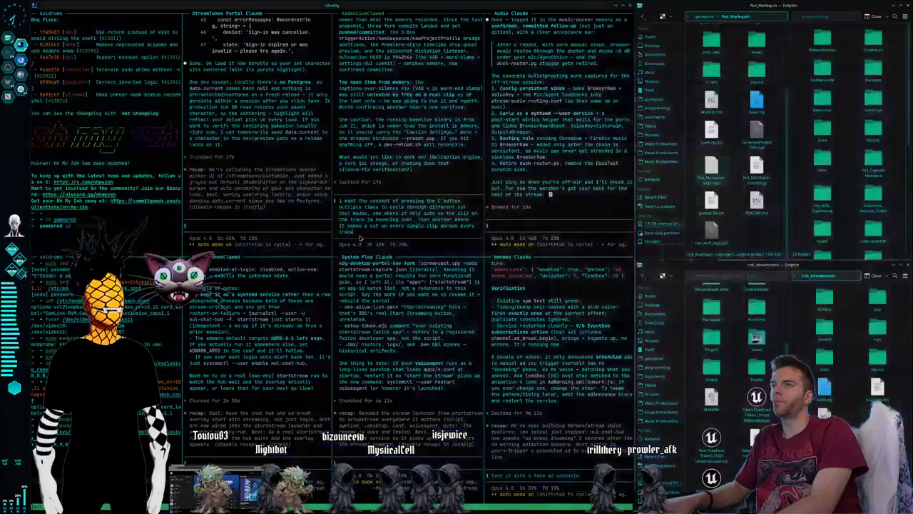
key(alt+Tab)
key(alt+Tab)
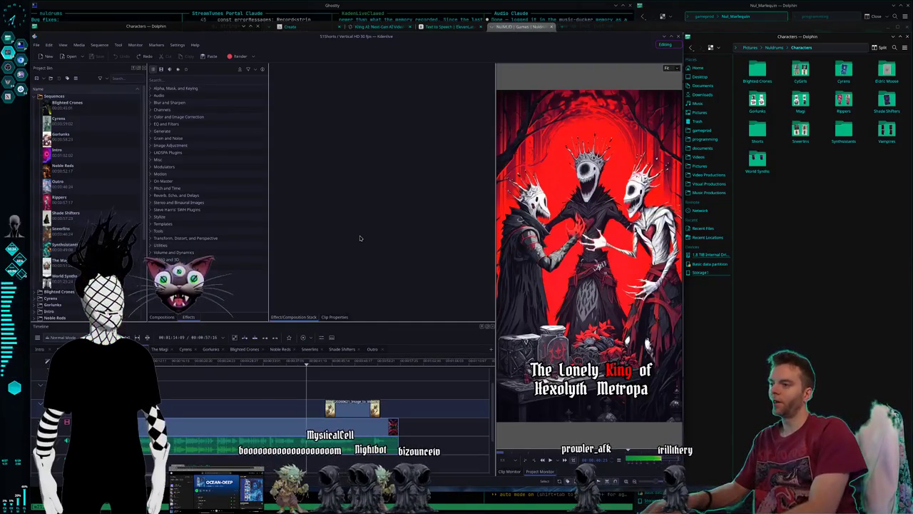
Step: Capture a region screenshot of the Kdenlive shorts project, then return to the terminal desktop
key(alt+Tab)
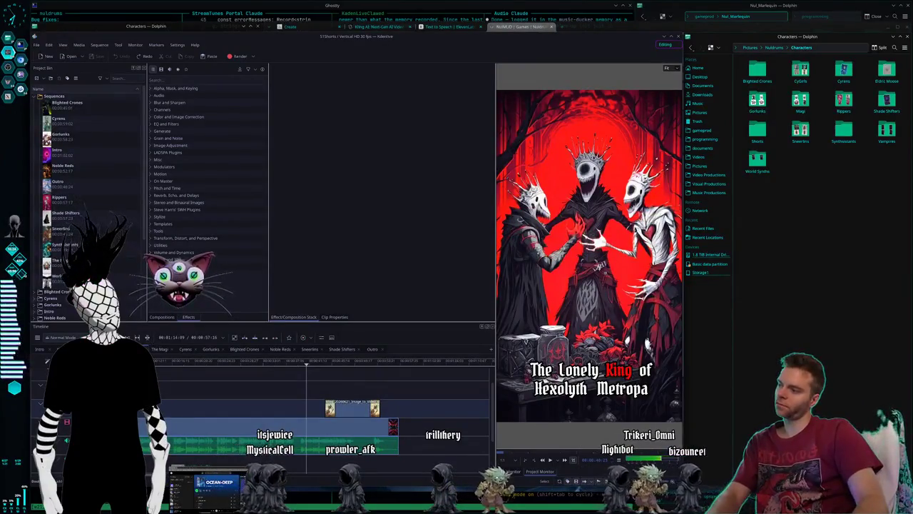
key(Print)
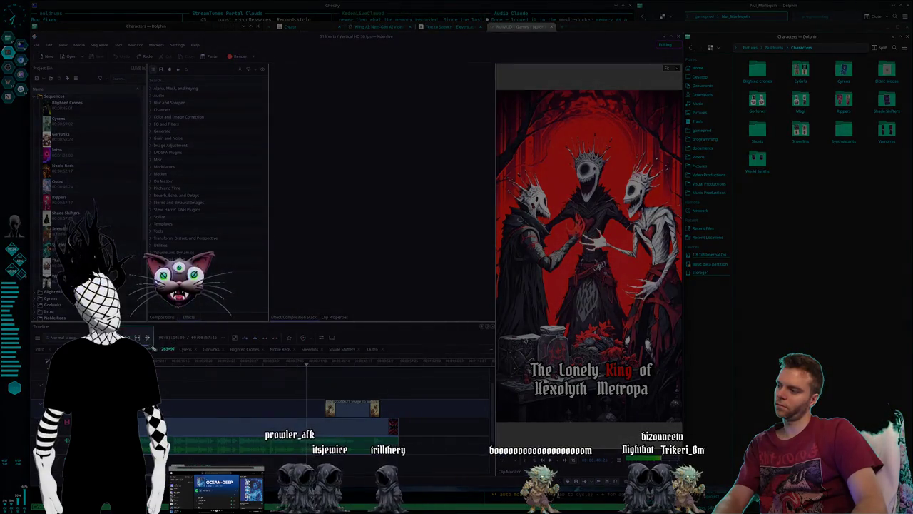
click(166, 360)
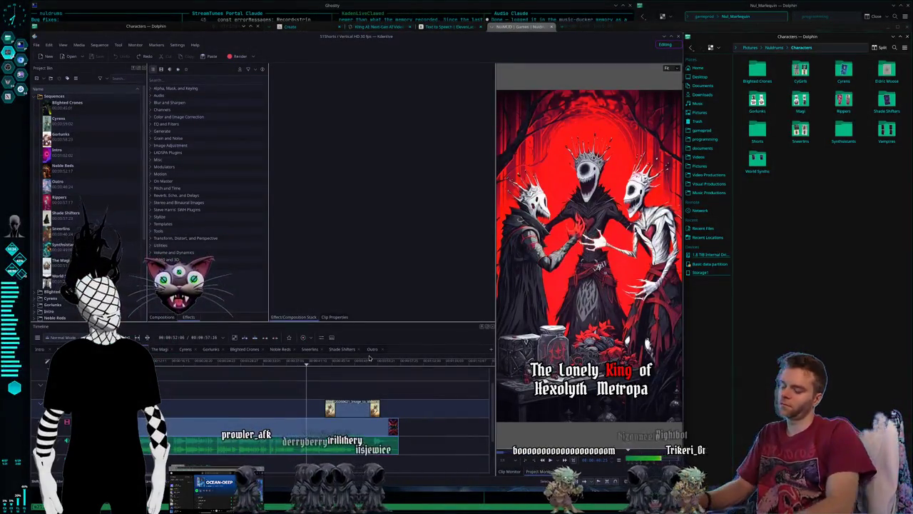
key(ctrl+alt+Right)
key(ctrl+alt+Right)
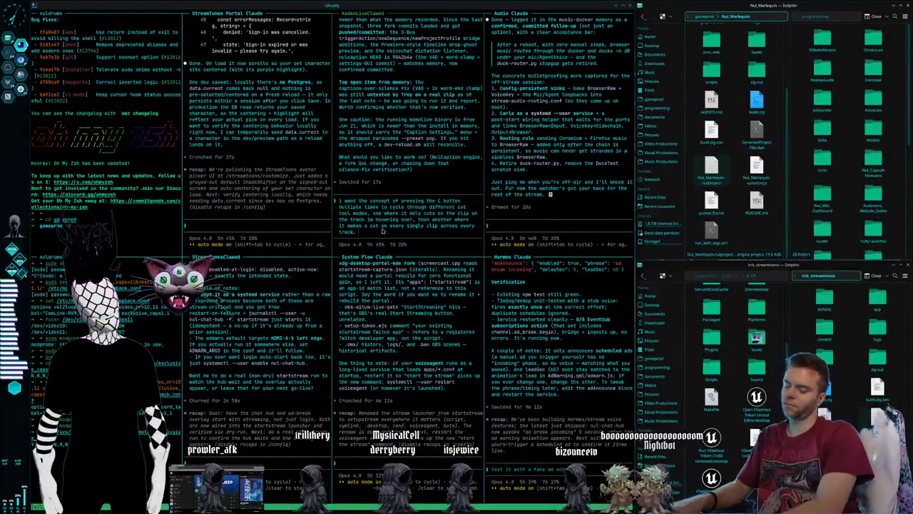
Step: Ask Kdenlive Claude to make repeated cut/select key presses toggle all-clip and single-clip modes with an indicator
text(like a little)
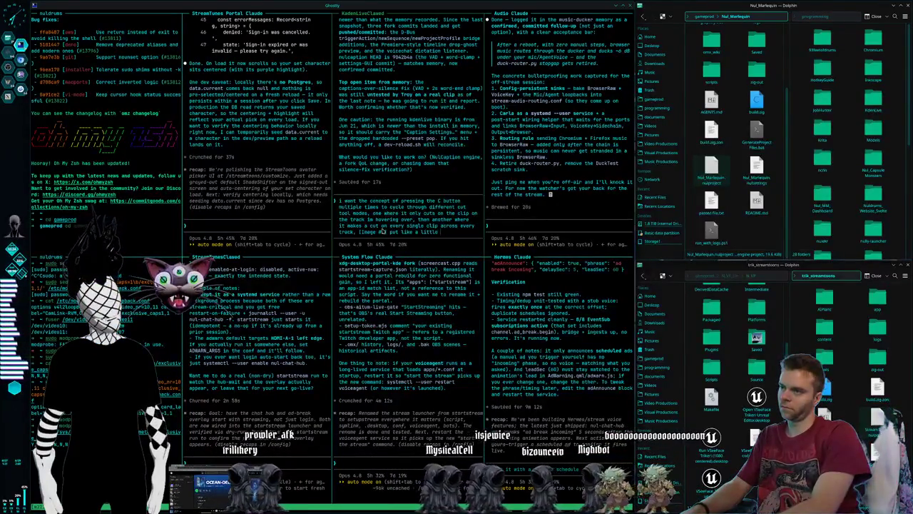
text(ottom right)
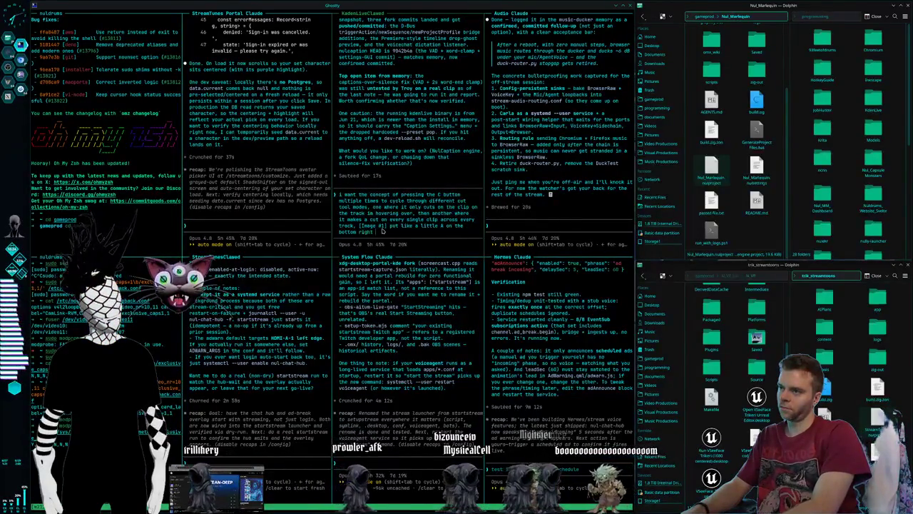
text(rner of the cut)
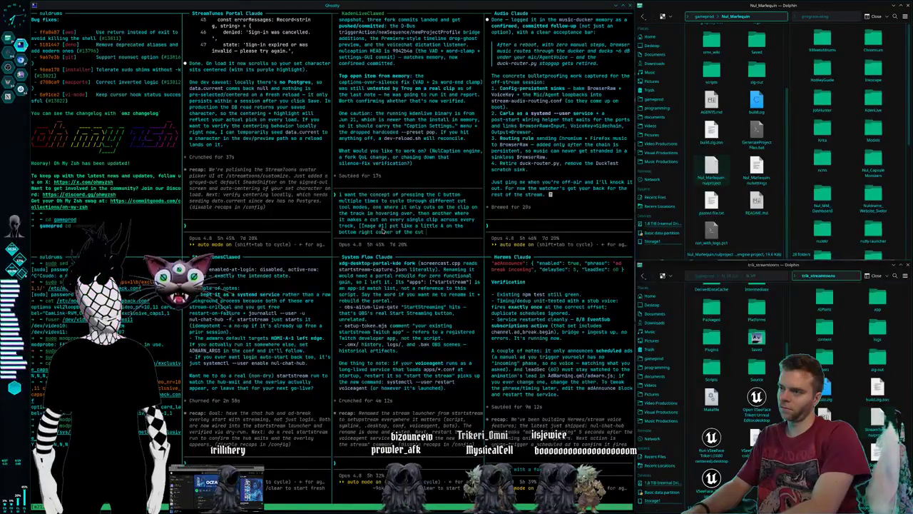
text( tool for this to)
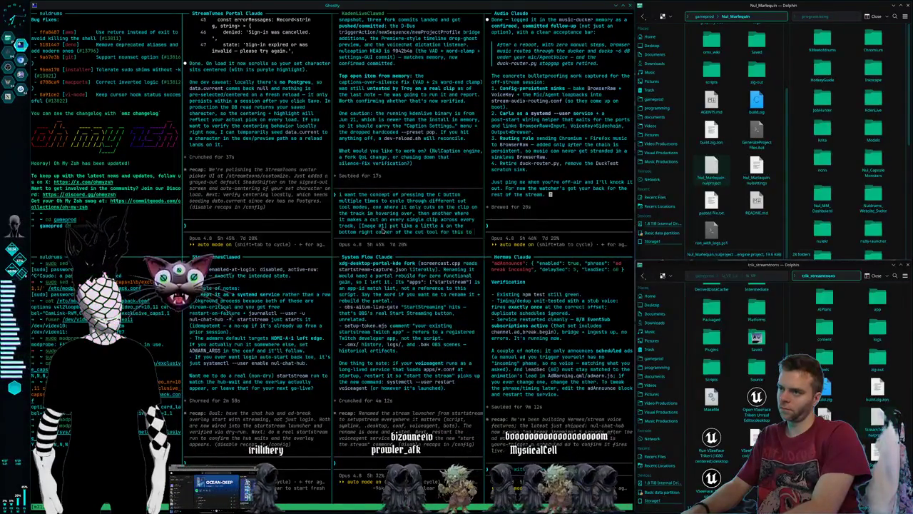
text( show)
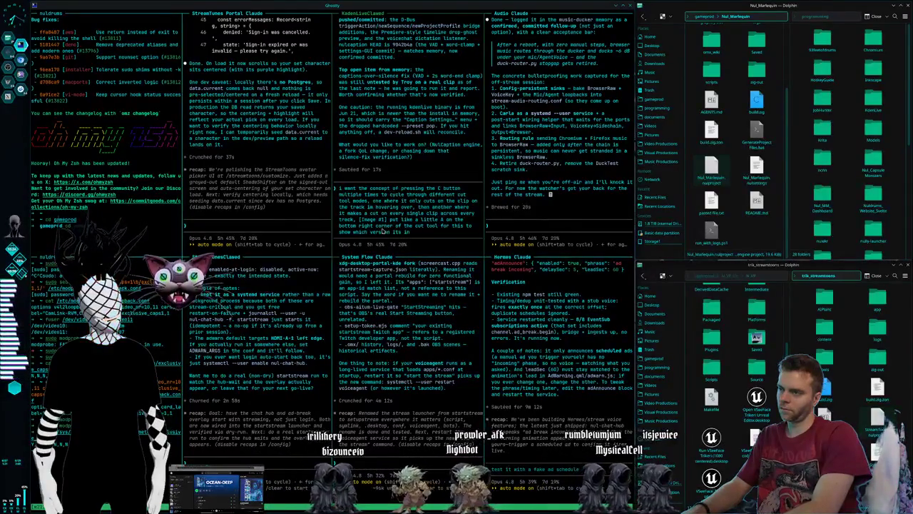
text(. All or)
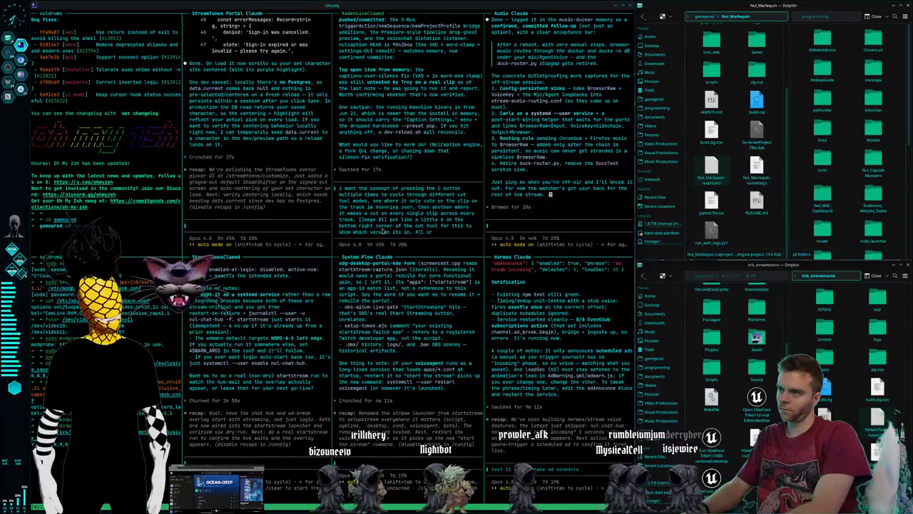
text( si)
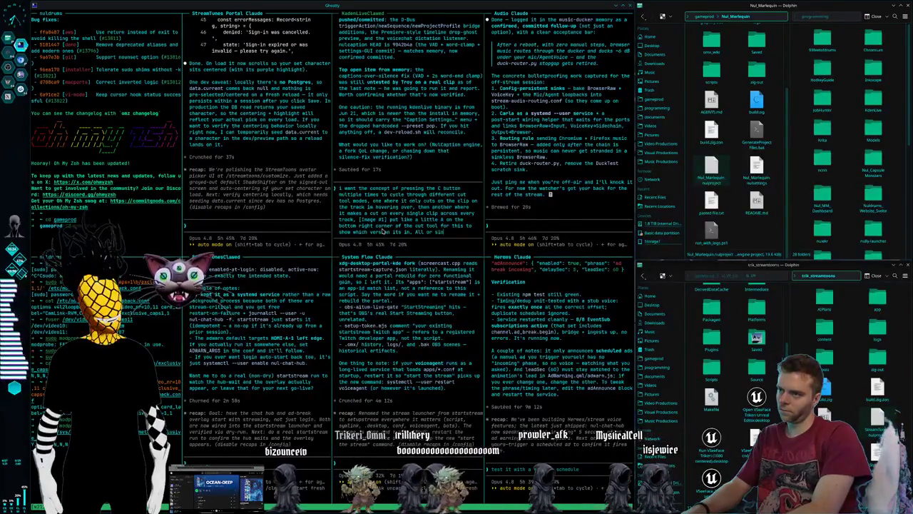
text(ngle)
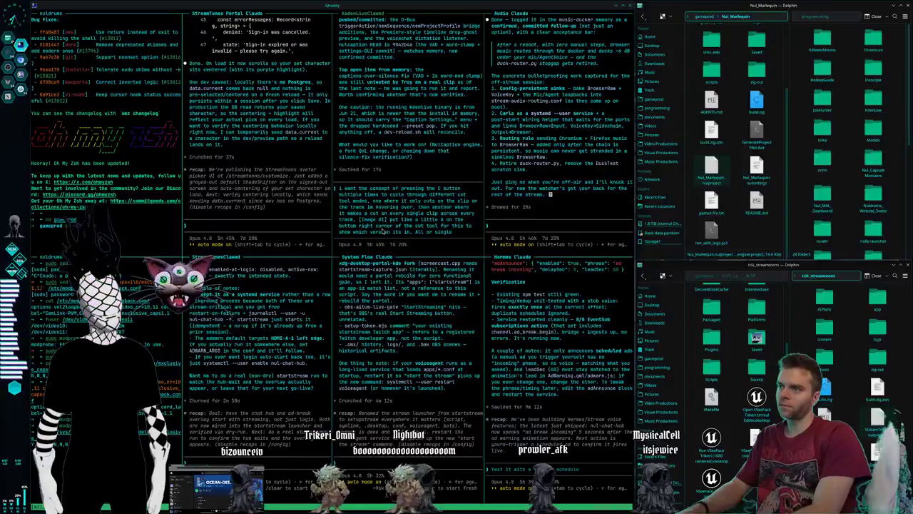
text(.)
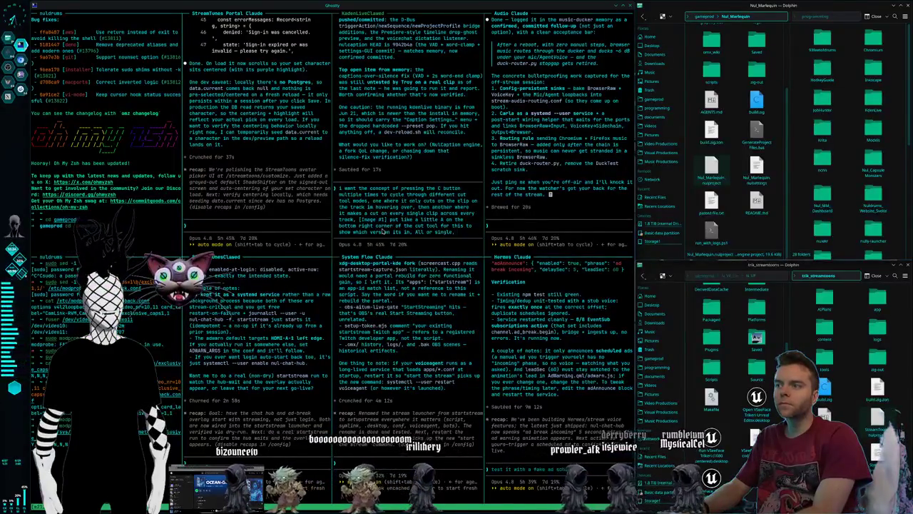
text( and this is every c)
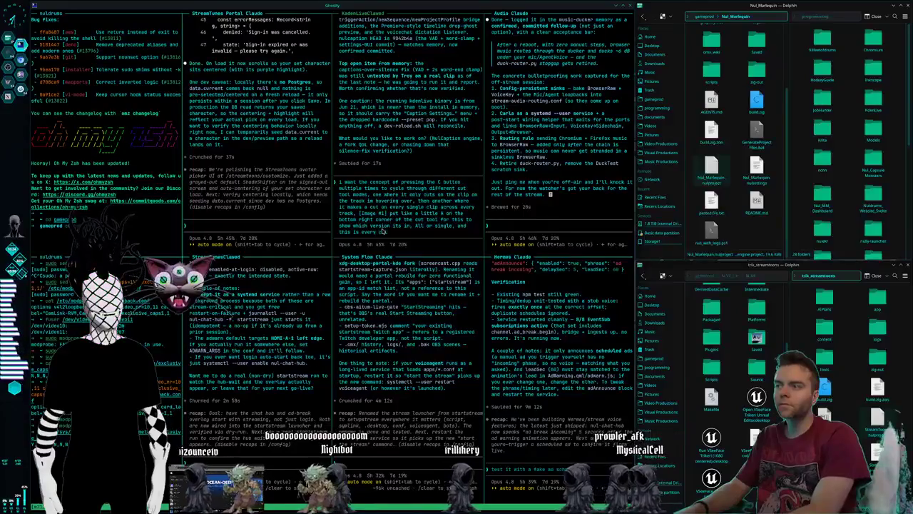
text(lip audio and vide)
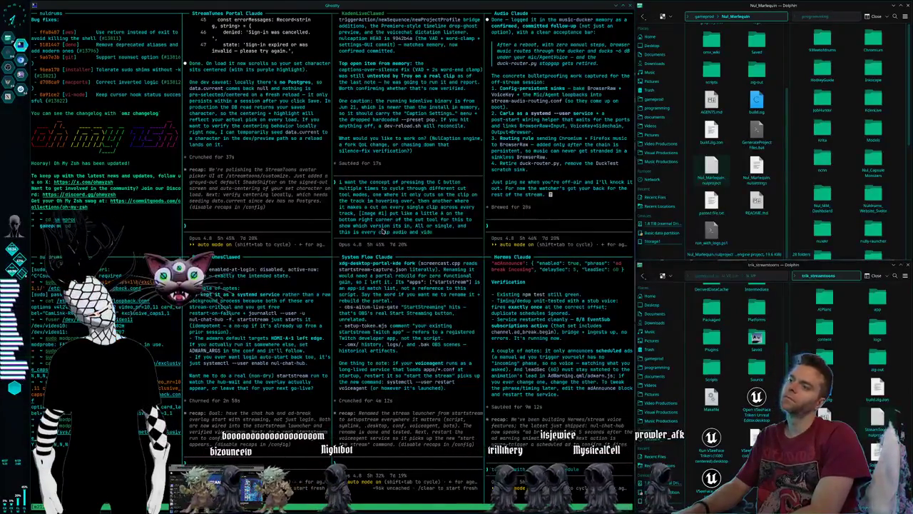
text(o and)
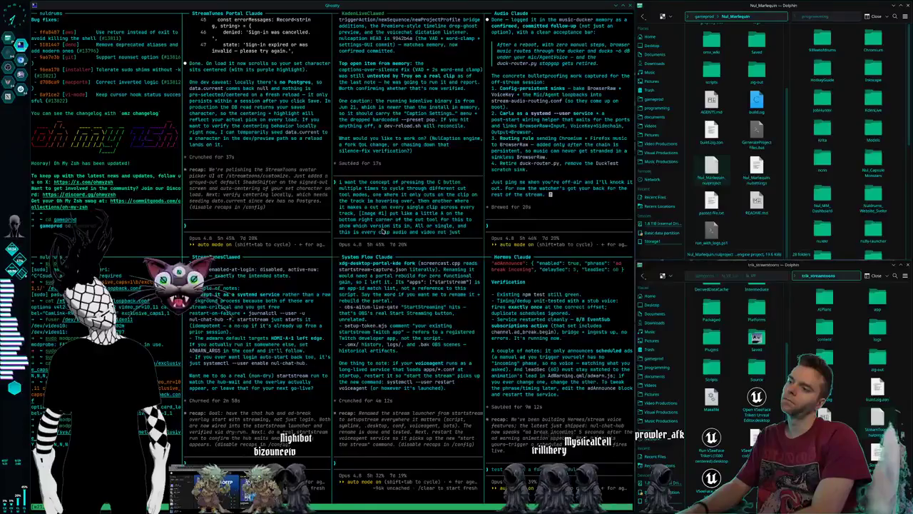
text( one)
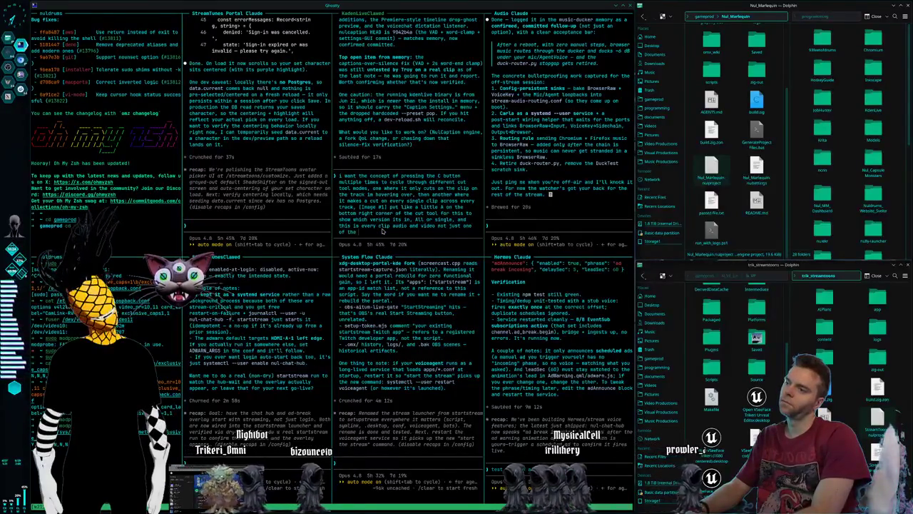
text( of the other. I want th)
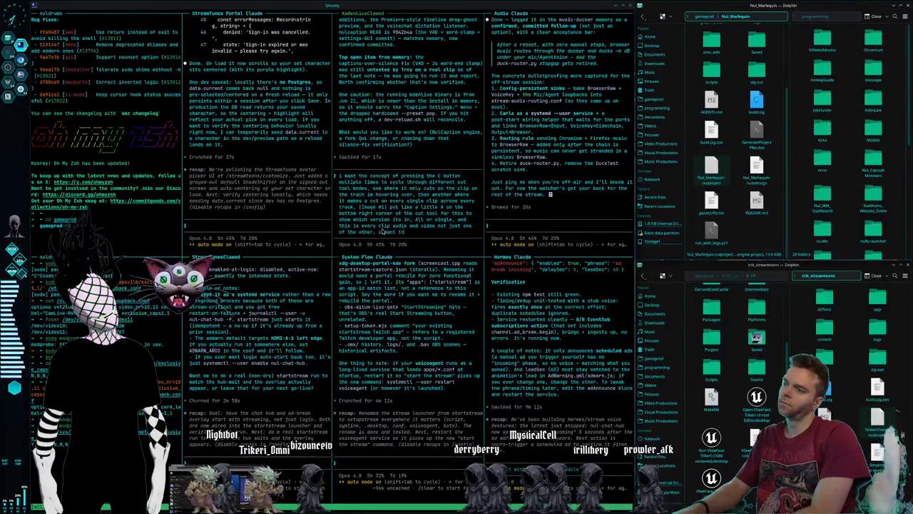
text( esame concept for t)
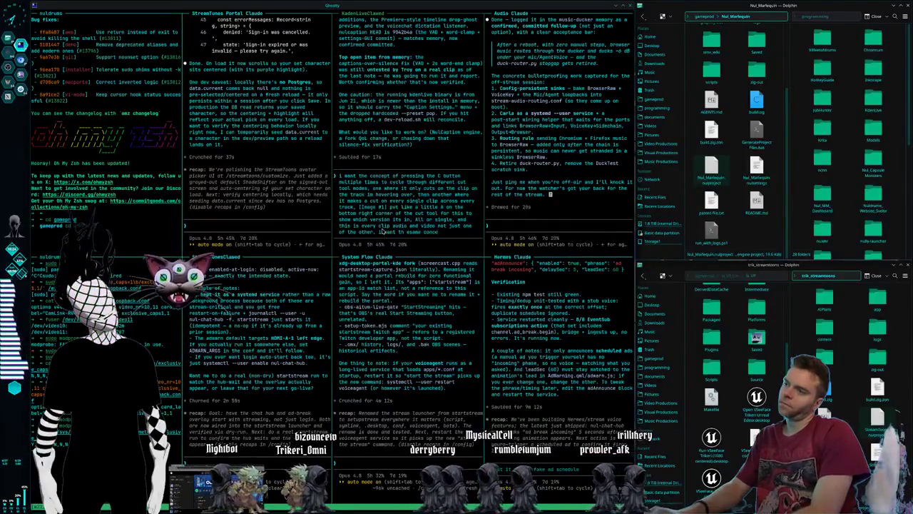
key(BackSpace)
text(when i)
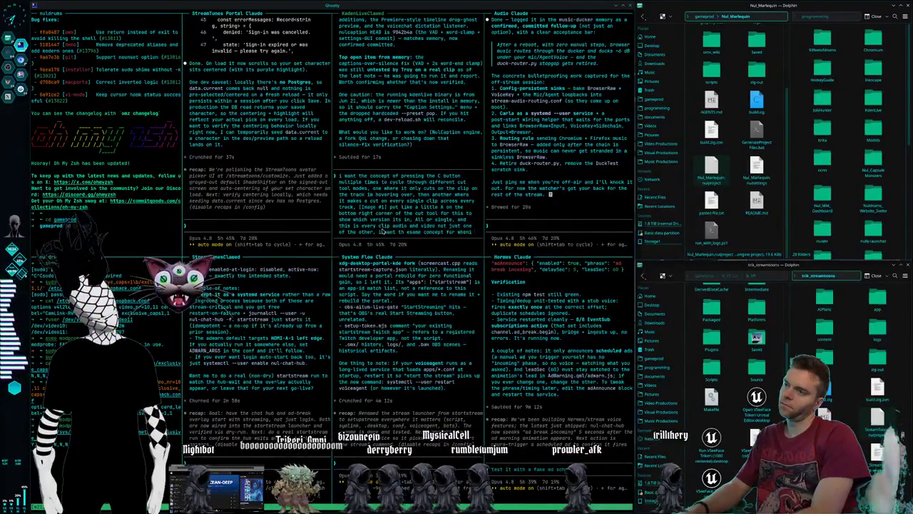
text( press)
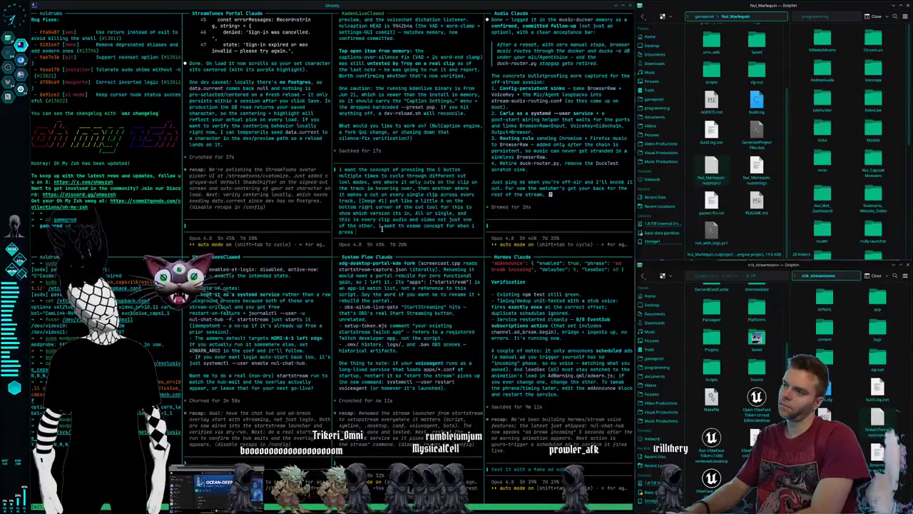
text( V for the selected)
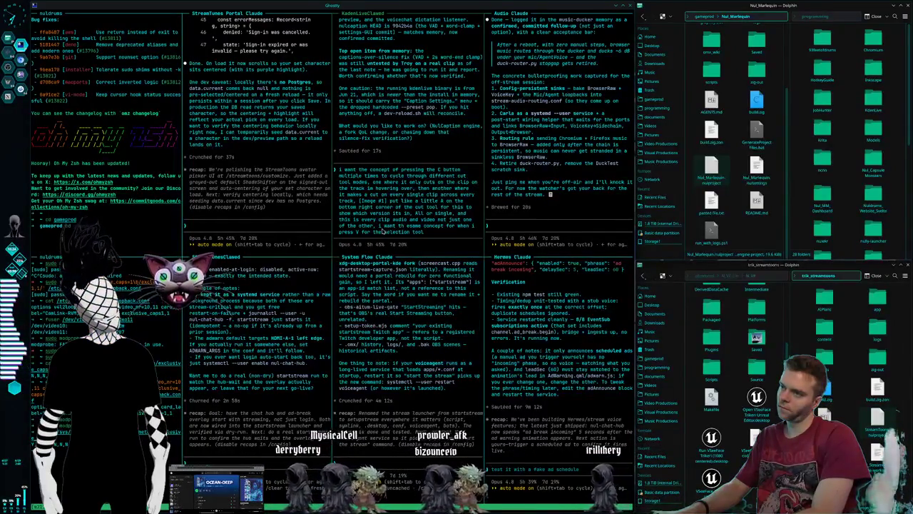
key(Return)
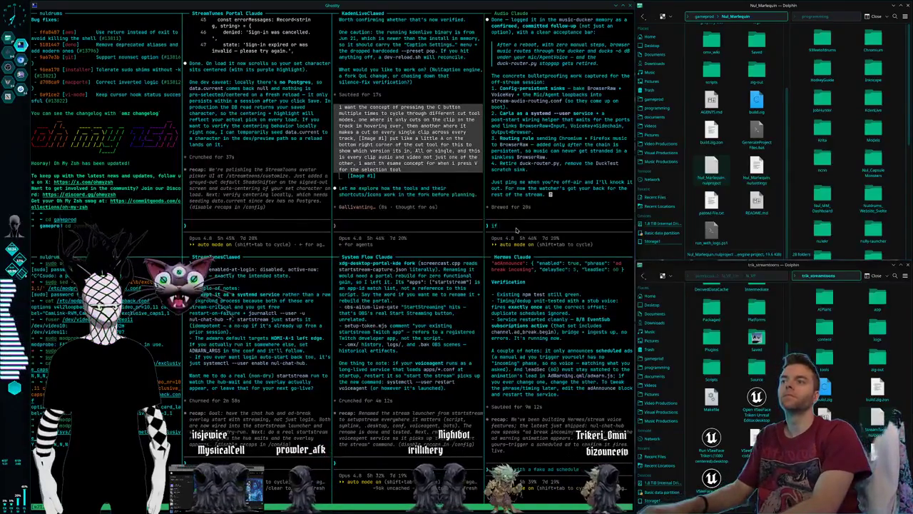
Step: Ask Audio Claude whether working on it now would only interrupt stream audio or take down OBS
text(if we worked on this now wou)
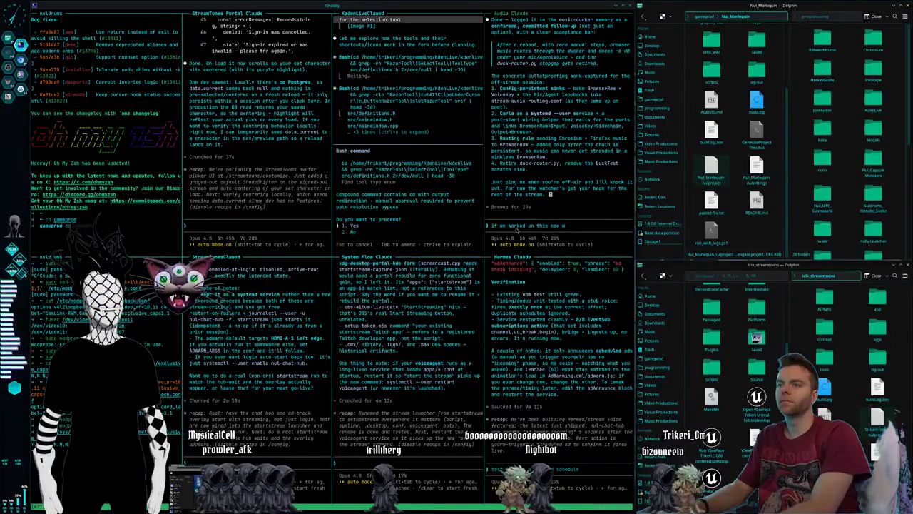
text(ld it only interr)
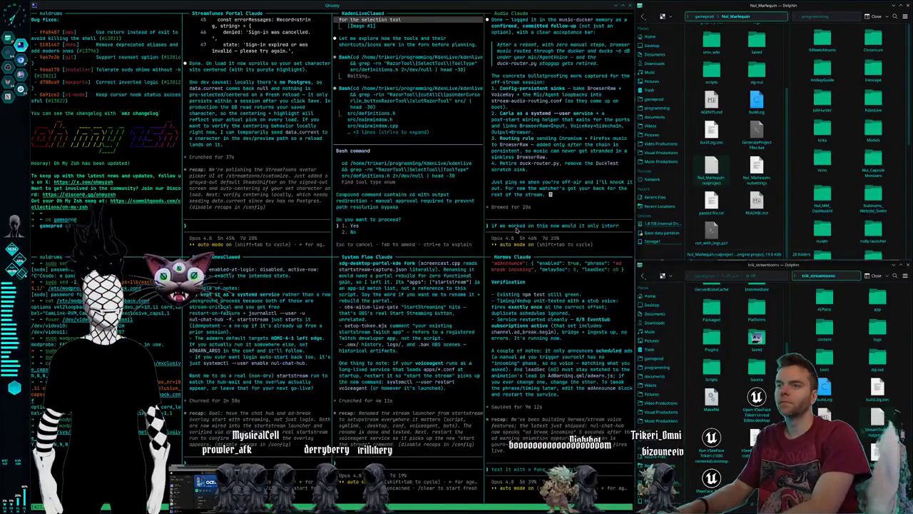
text(upt audio on the st)
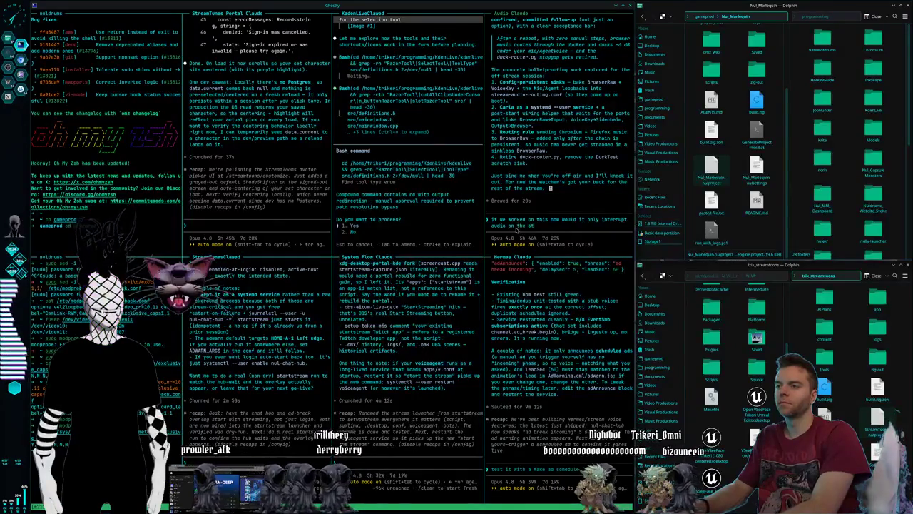
text(ream or actually)
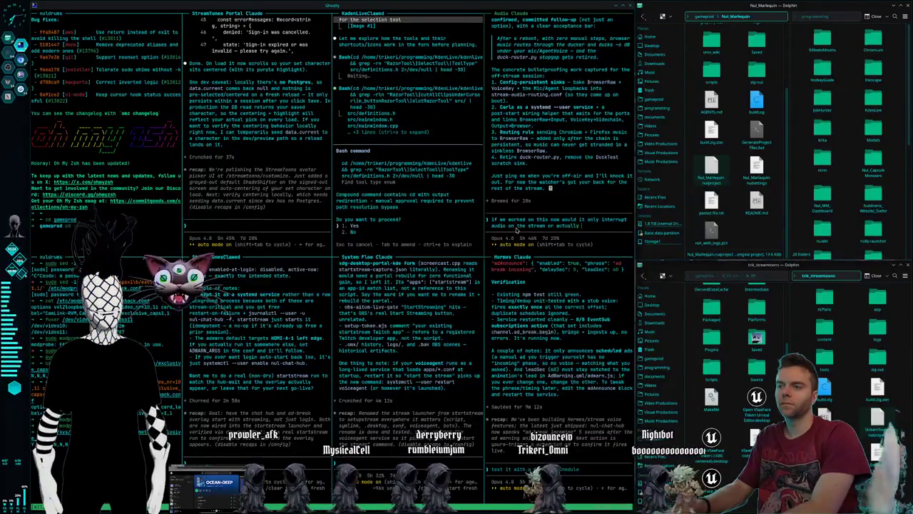
text( take down obs?)
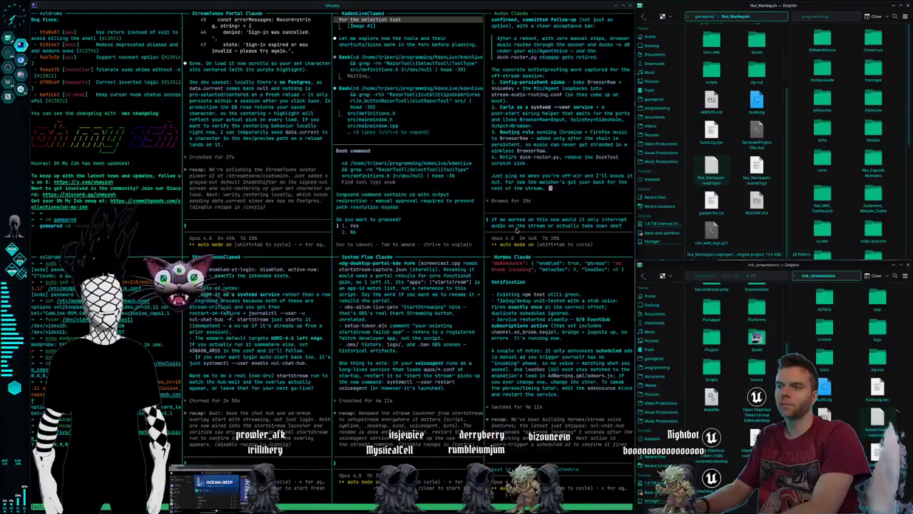
key(Return)
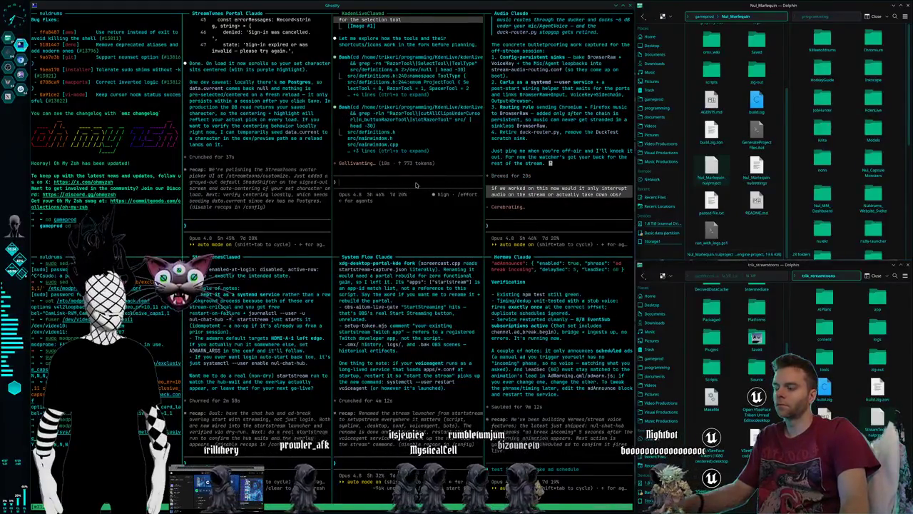
key(ctrl+F2)
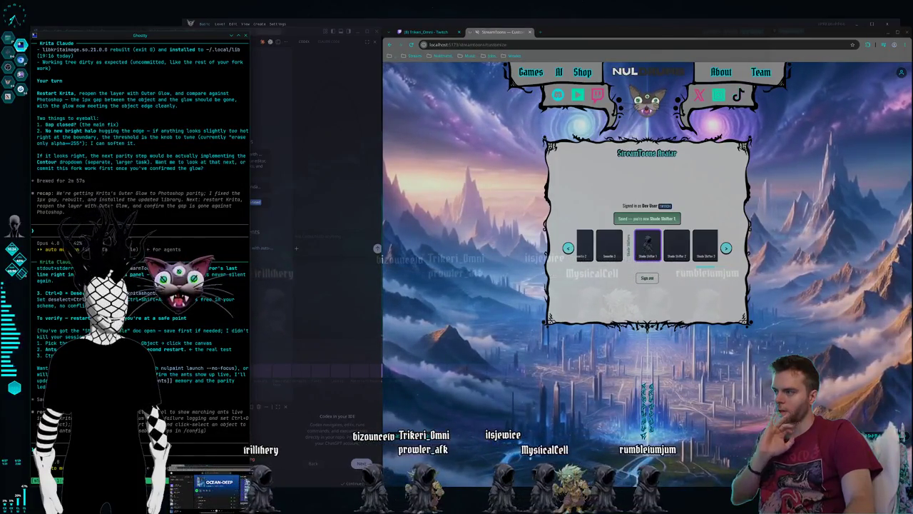
Step: Relaunch Krita from KRunner and accept the autosave notice
key(alt+space)
text(krita)
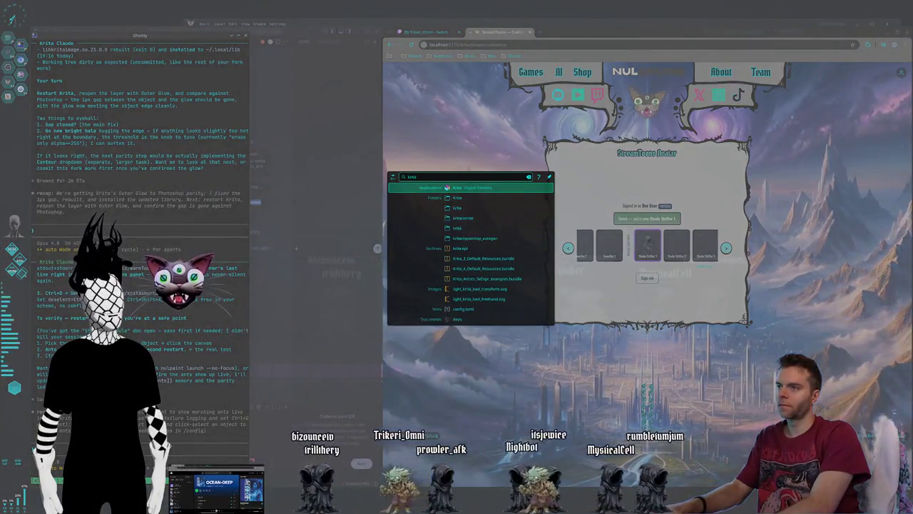
key(Return)
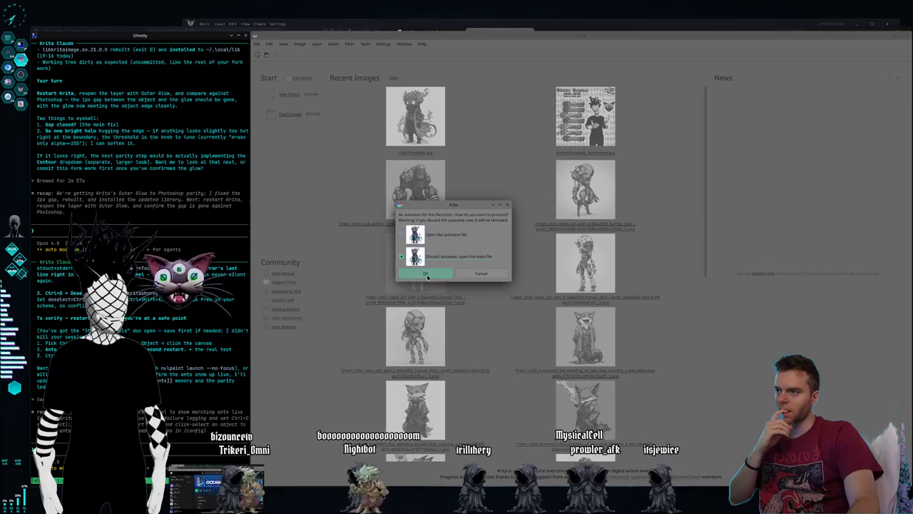
click(425, 275)
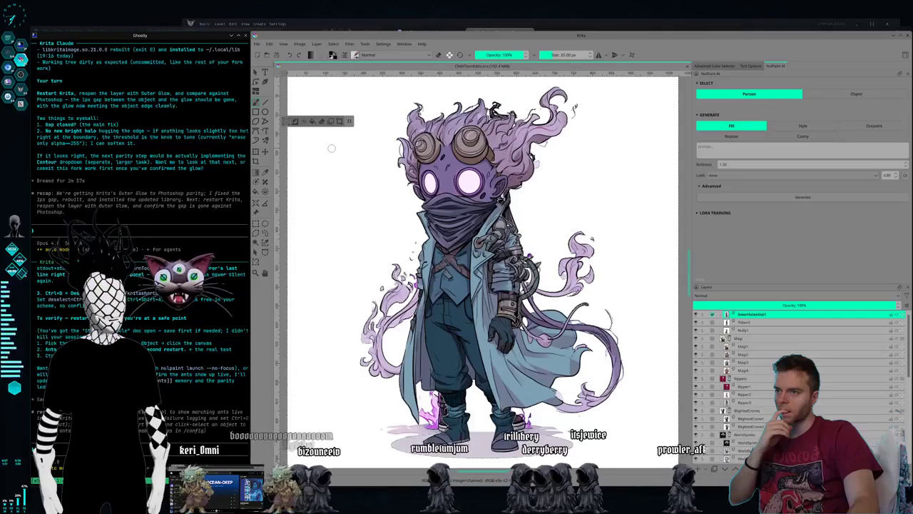
Step: Reopen StreamSchedule_Automated.kra from recent files, recovering it from its autosave
click(258, 44)
mouse_move(273, 71)
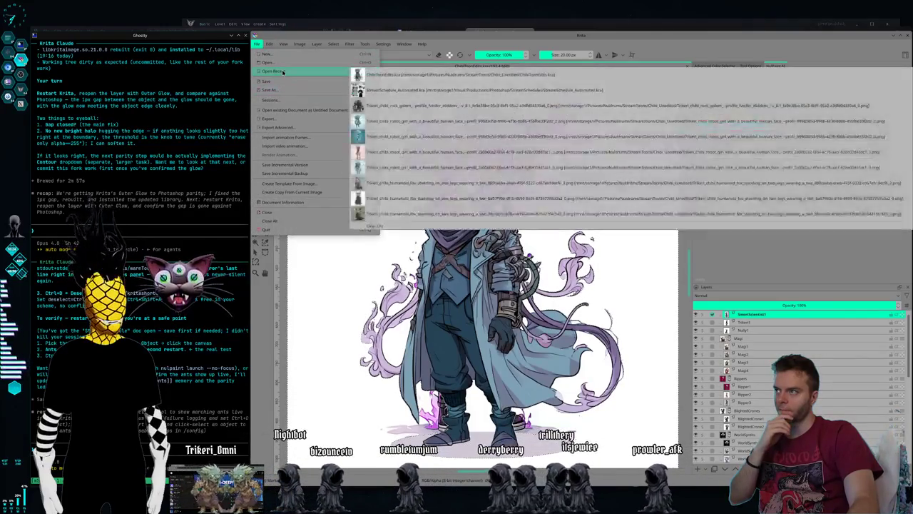
click(470, 89)
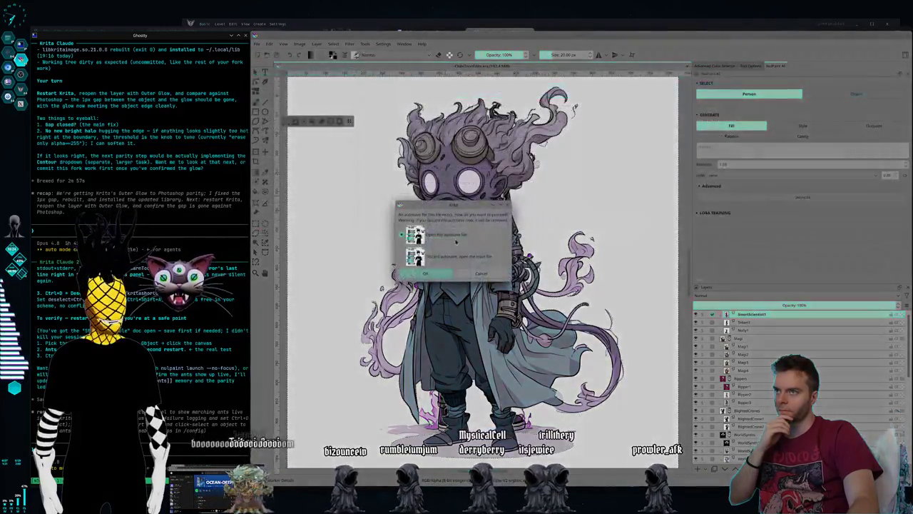
click(431, 276)
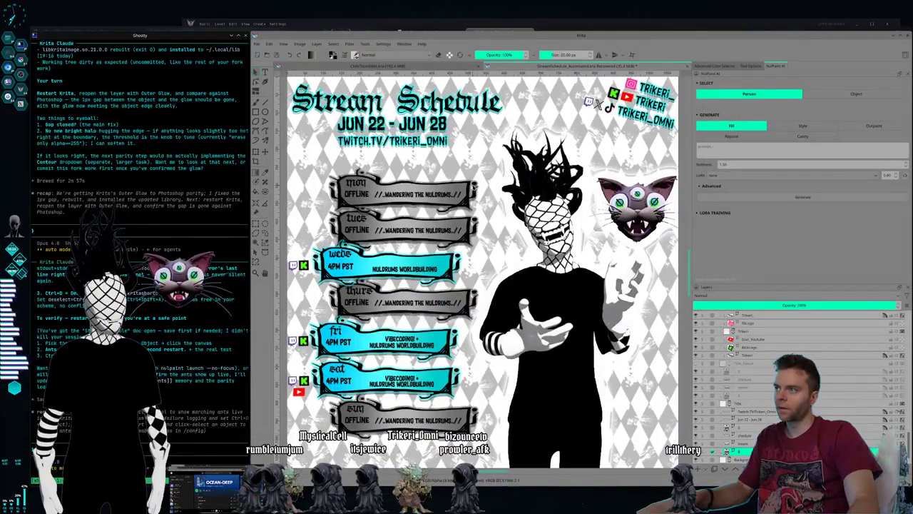
Step: Save the recovered schedule as StreamSchedule_Automated.kra, overwriting the existing file
key(ctrl+shift+s)
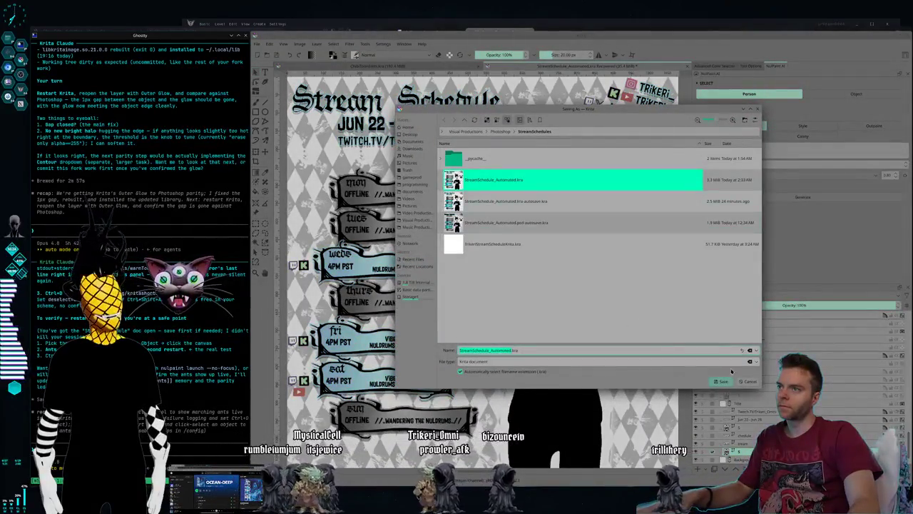
click(742, 382)
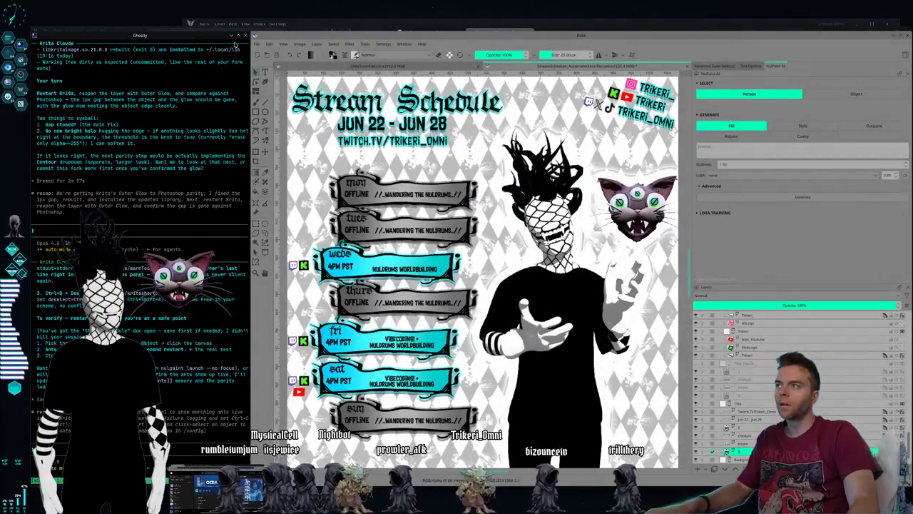
click(256, 45)
click(282, 92)
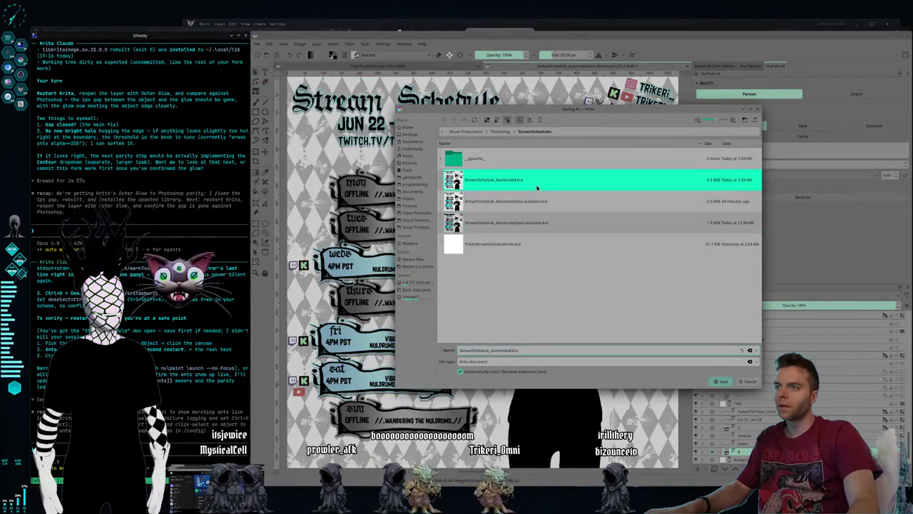
key(Return)
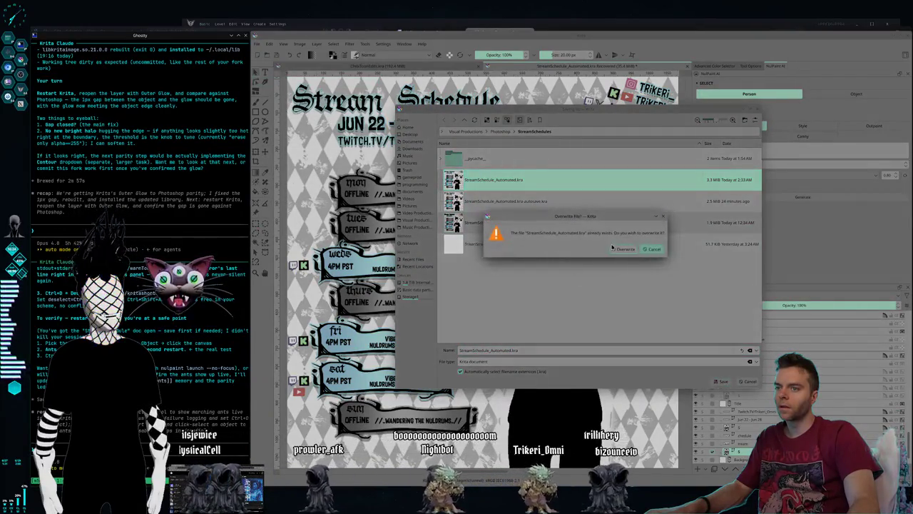
key(Return)
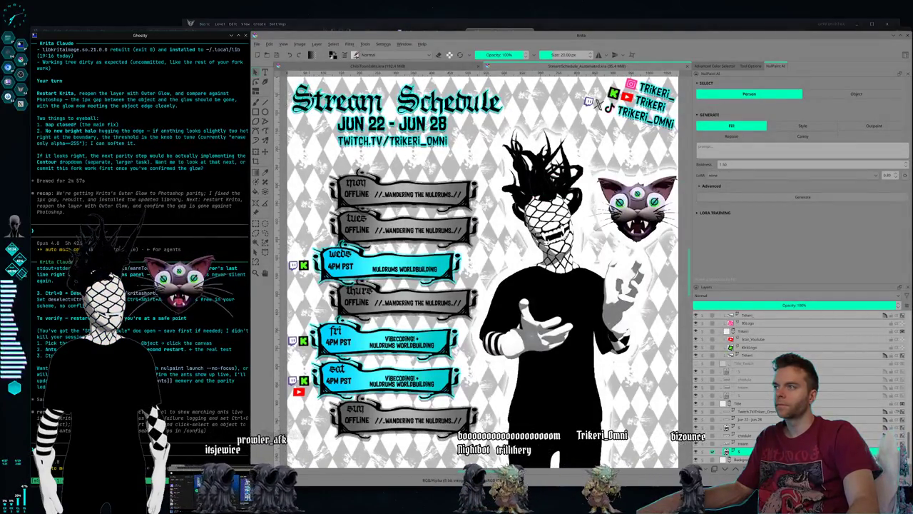
Step: Zoom in closely on the schedule's glowing title and begin a region screenshot
scroll(314, 112, up, 1)
scroll(355, 144, up, 1)
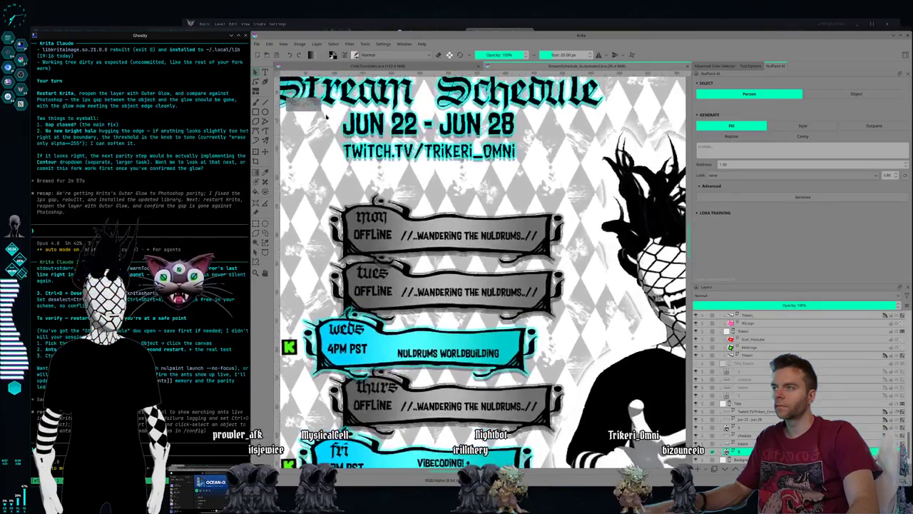
scroll(356, 145, up, 2)
scroll(356, 145, up, 2)
scroll(477, 227, up, 1)
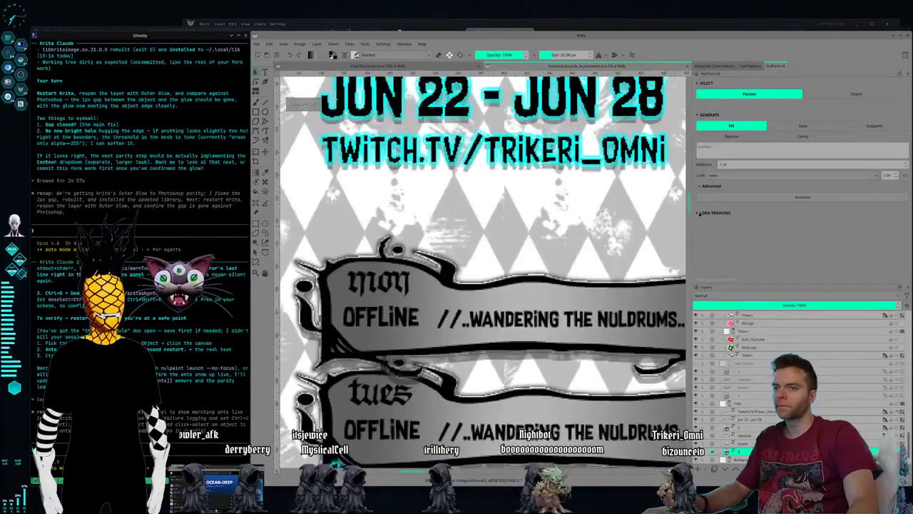
scroll(685, 207, up, 1)
scroll(684, 200, up, 2)
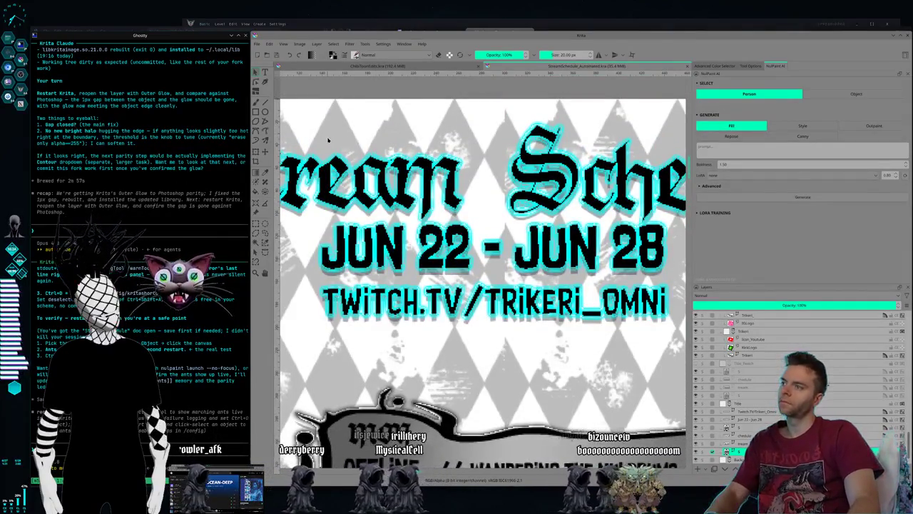
key(Print)
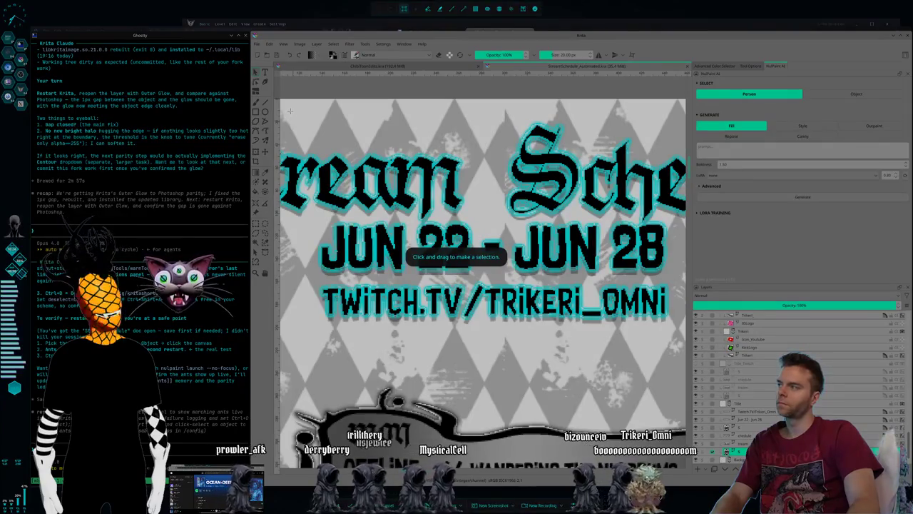
Step: Send Krita Claude a screenshot of the title showing the glow gap persists, requesting added logging
drag(290, 110, 724, 371)
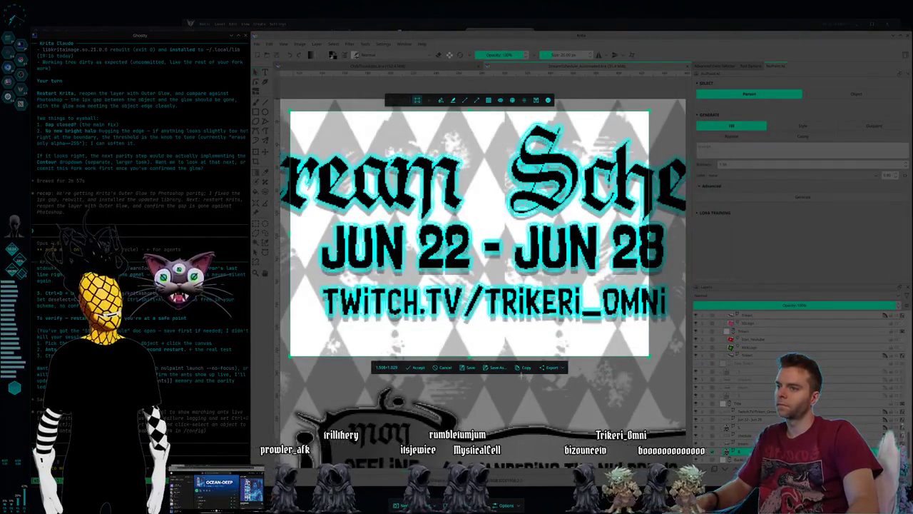
key(Return)
click(165, 226)
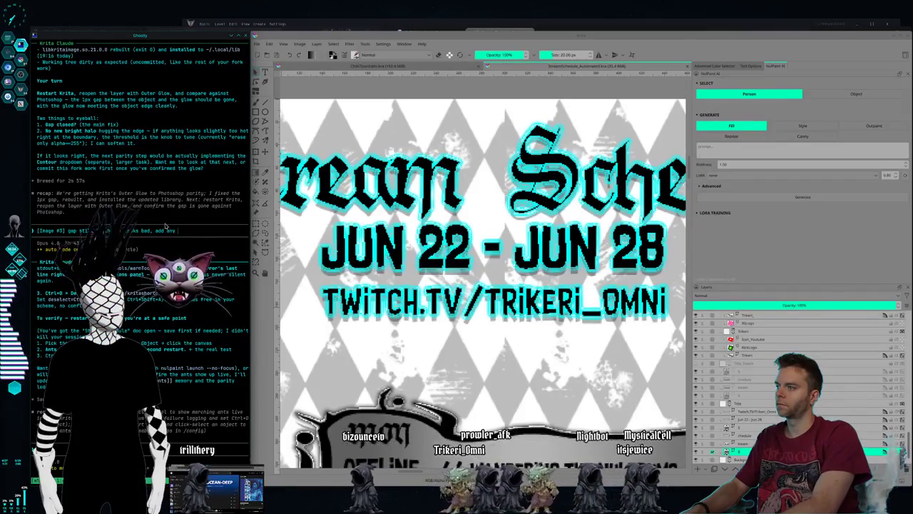
text(logging or something)
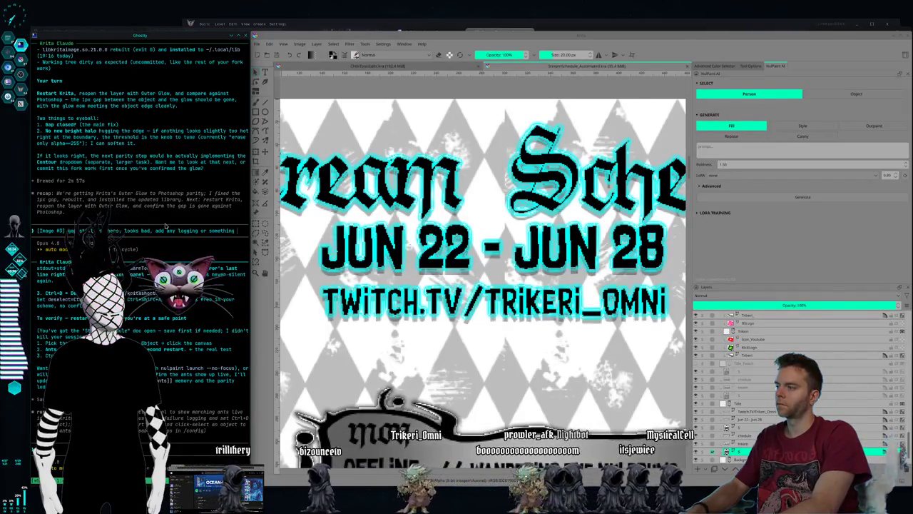
text( you might need)
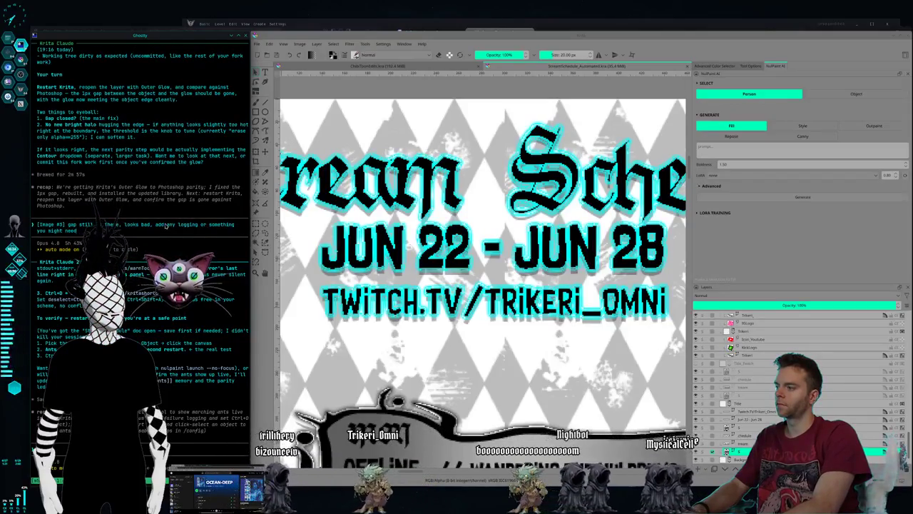
key(Return)
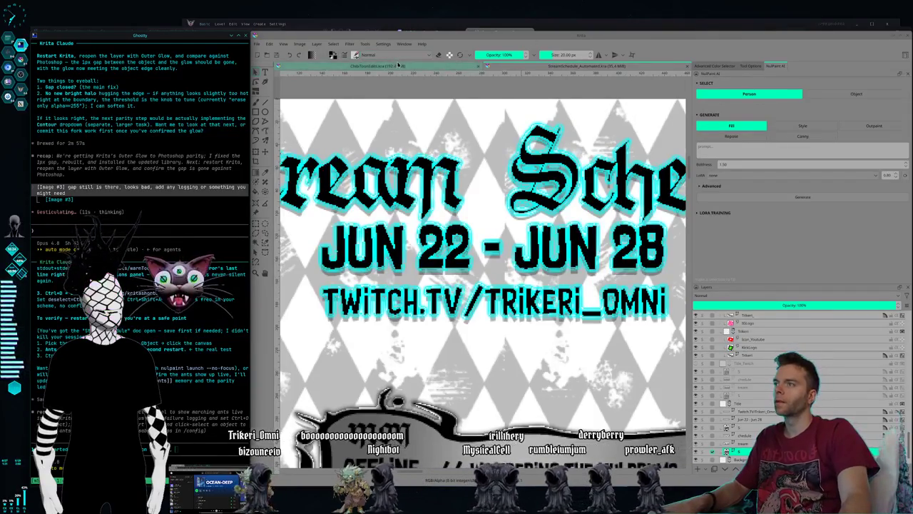
Step: Switch to the ChibiTownEditor document and set NuPaint AI Select to Object
key(ctrl+Tab)
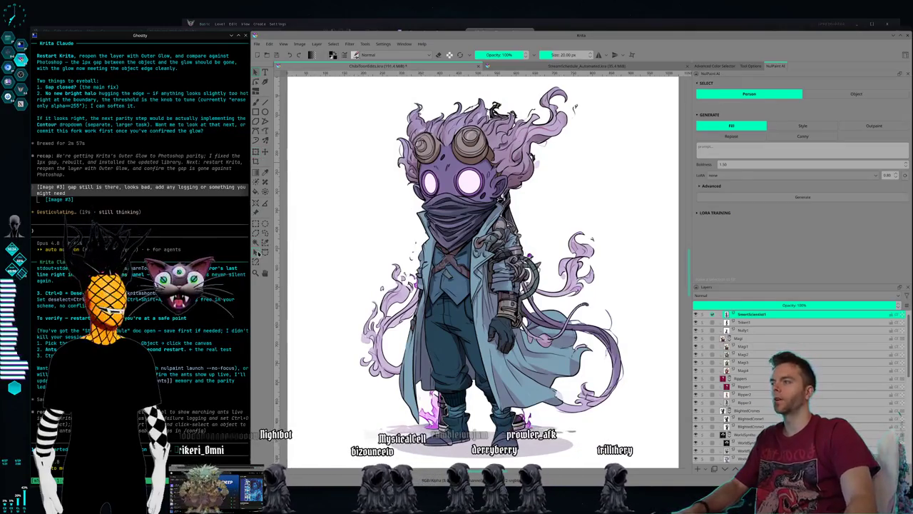
click(865, 97)
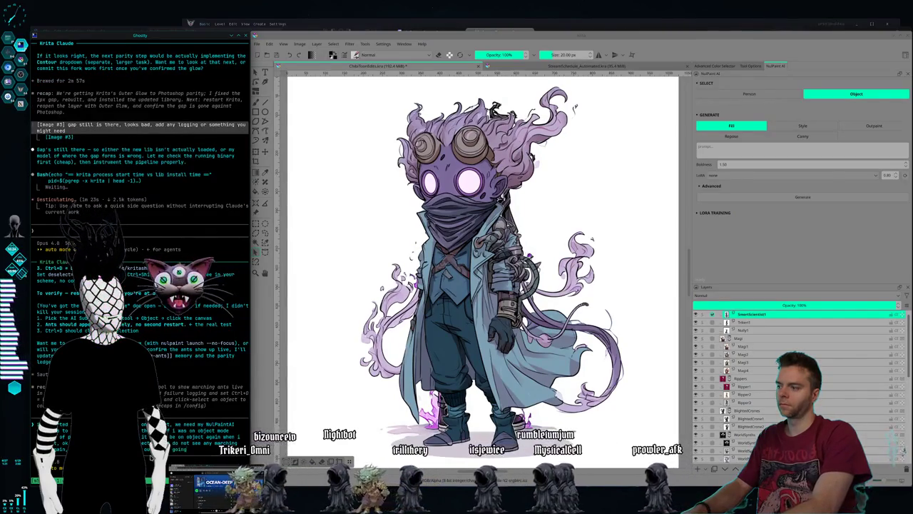
Step: Approve Kdenlive Claude's pending file search, then start claude inside the NulEngine folder
key(super+1)
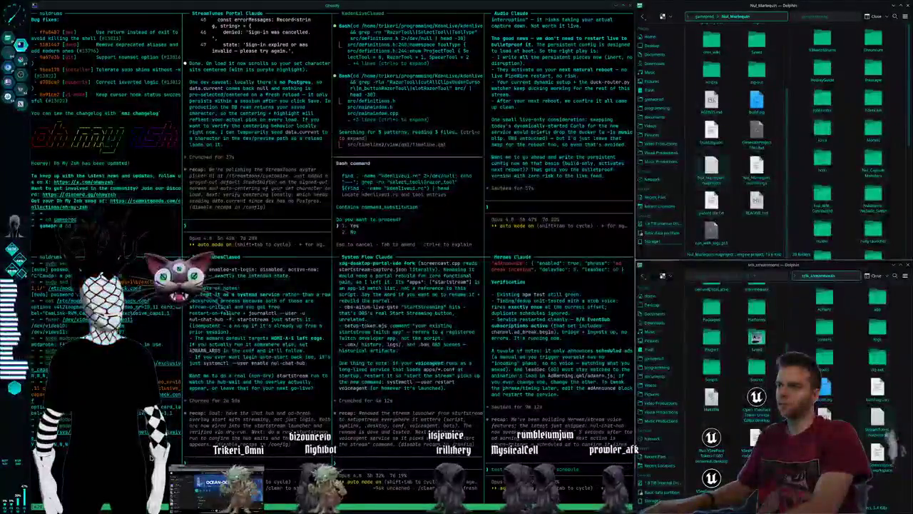
key(Return)
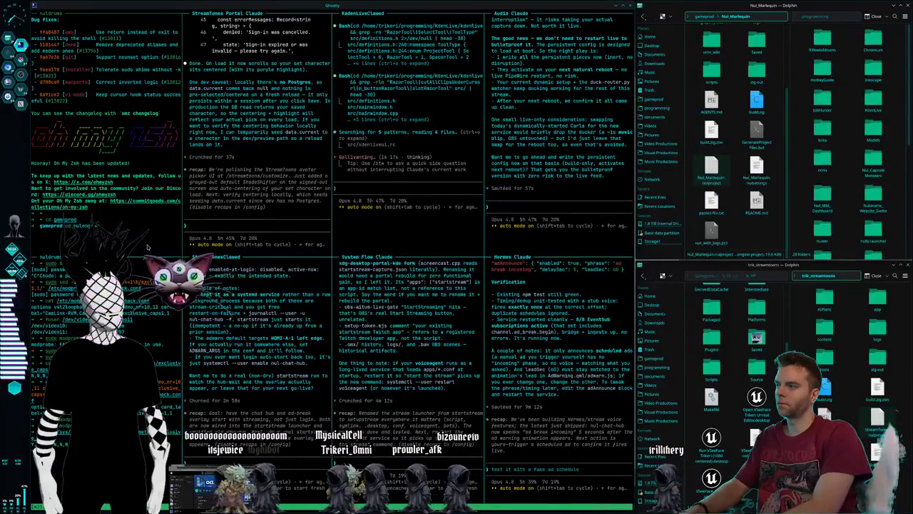
key(Return)
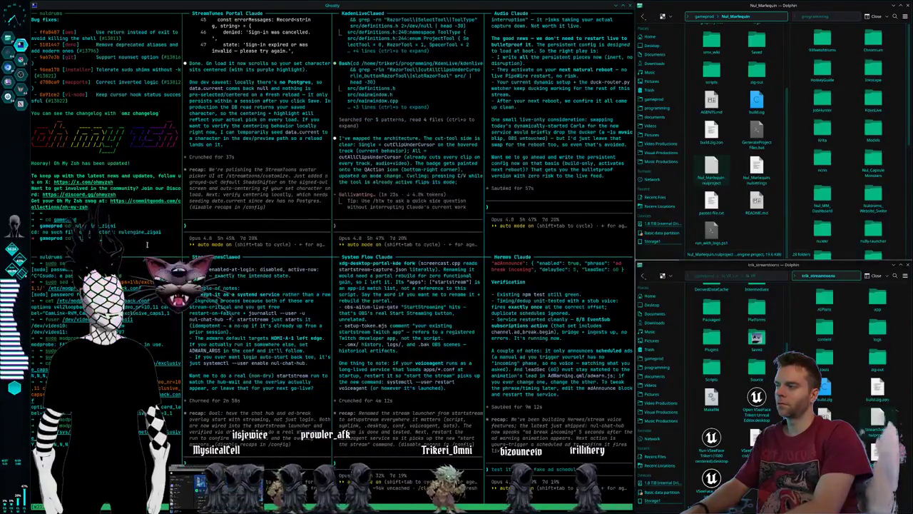
key(Tab)
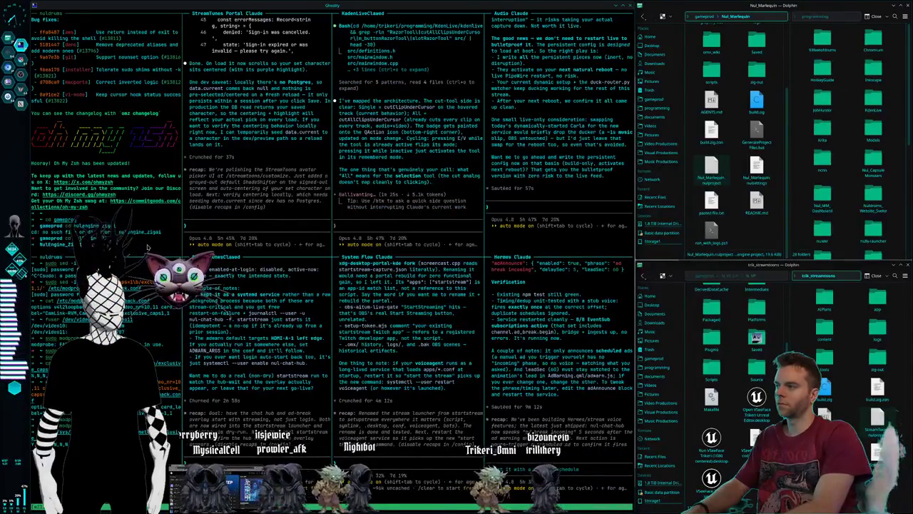
text(claude)
key(Return)
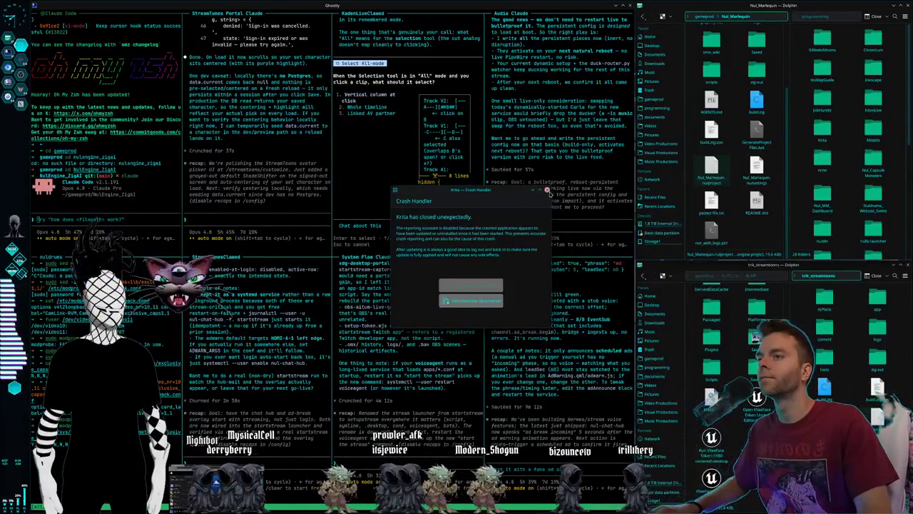
Step: Close the Krita crash handler and relaunch Krita by searching 'krita' in KRunner
click(545, 191)
key(super+2)
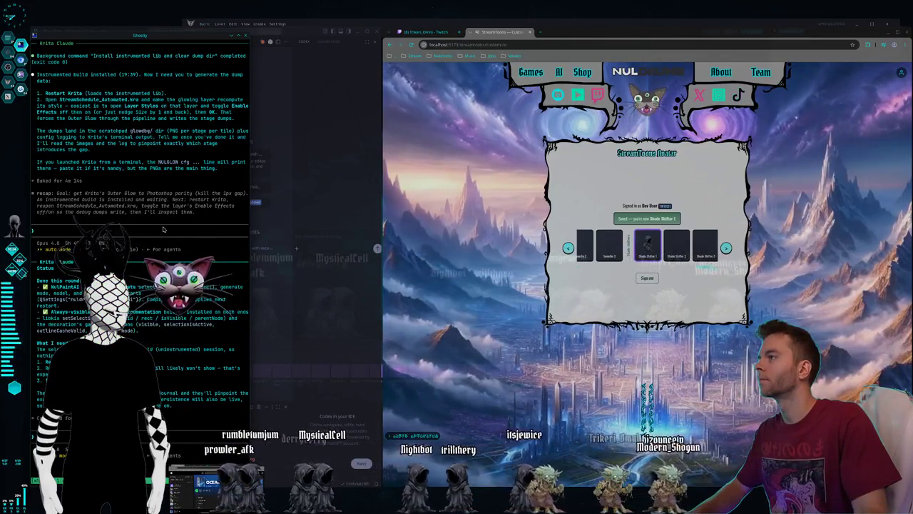
key(alt+space)
text(krita)
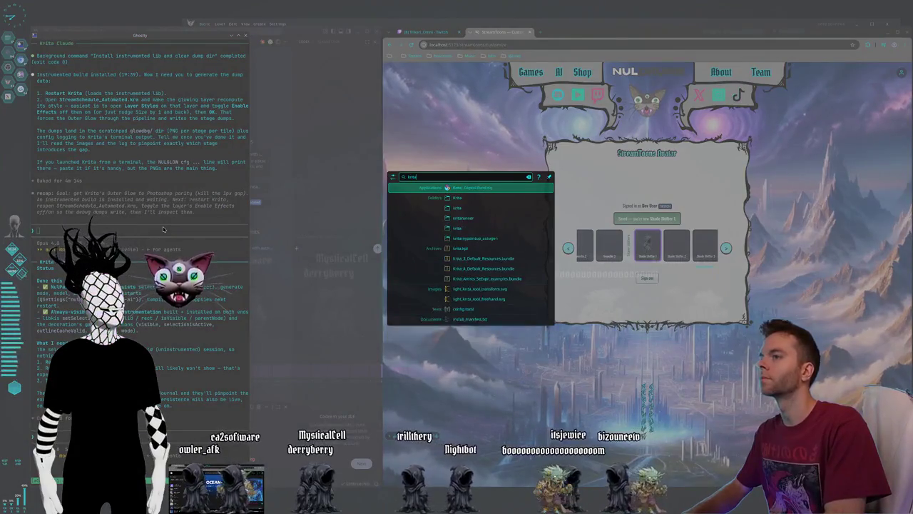
key(Return)
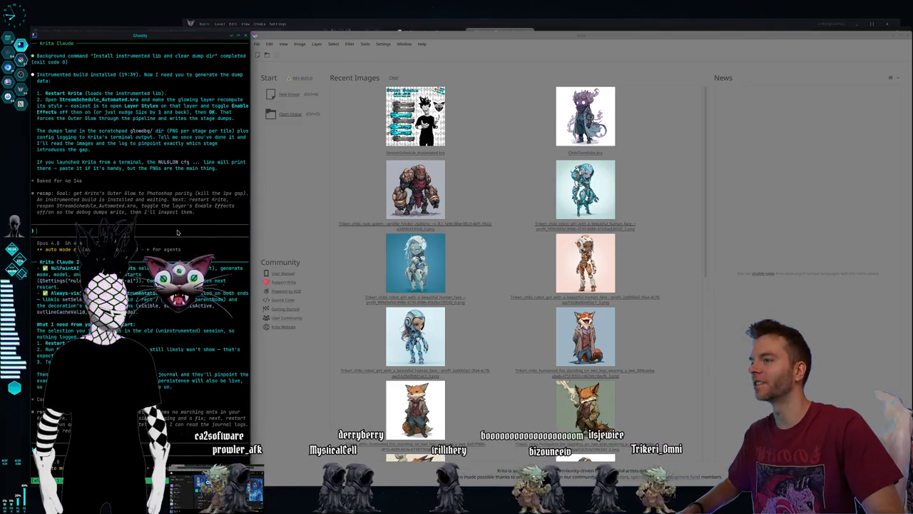
Step: Set NuPaint AI Select to Object mode and take a region screenshot of the MODELS panel
click(317, 34)
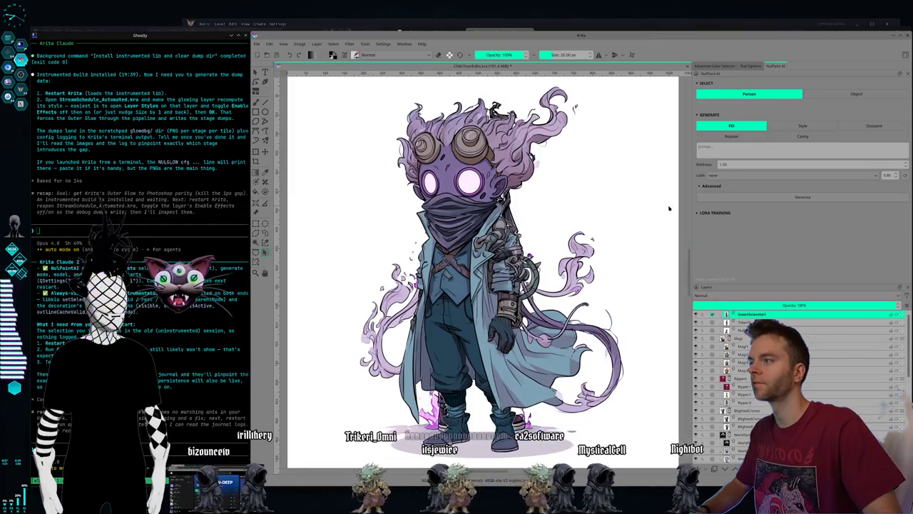
click(835, 97)
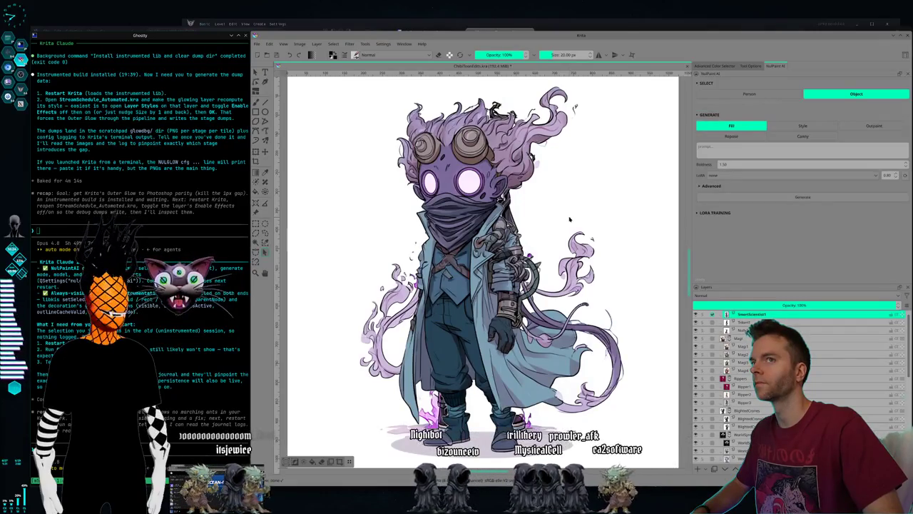
click(8, 261)
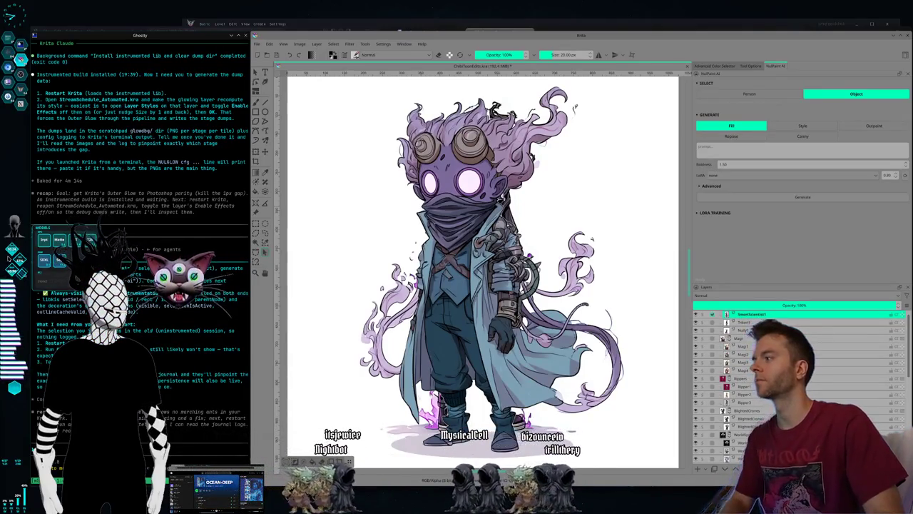
key(Print)
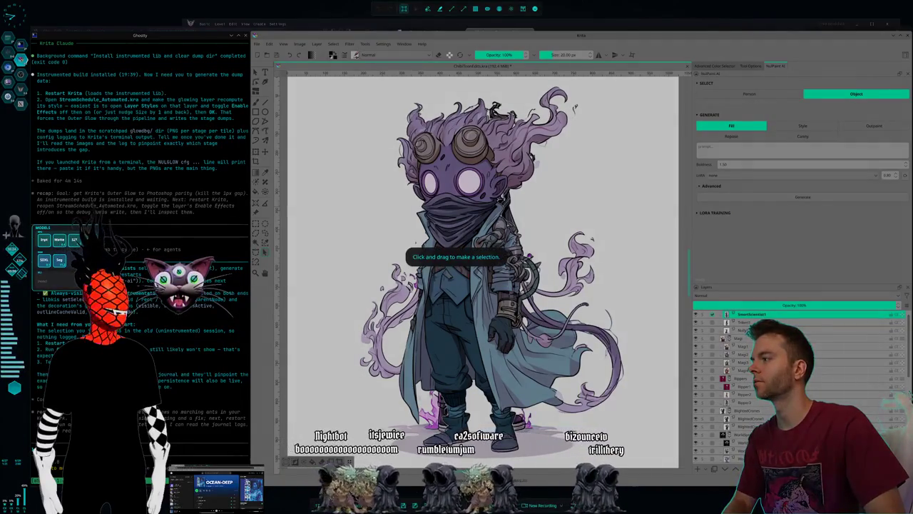
drag(3, 212, 125, 314)
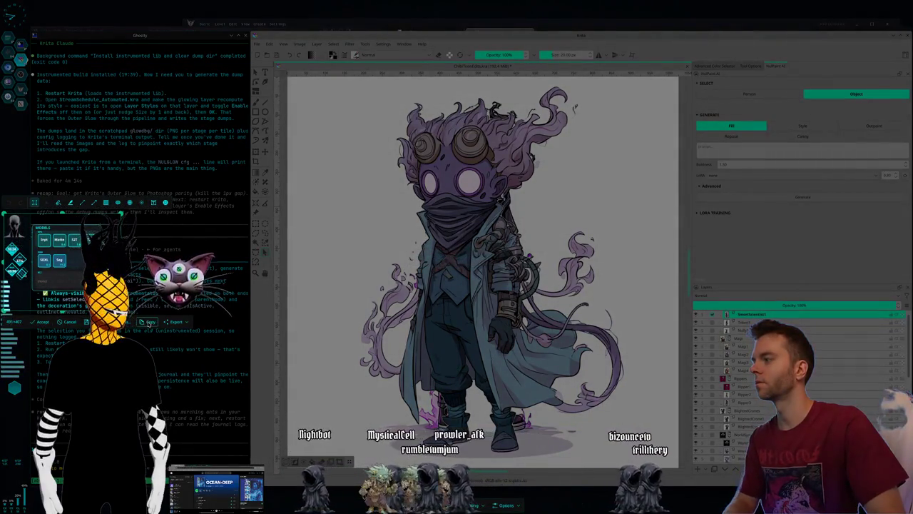
click(150, 322)
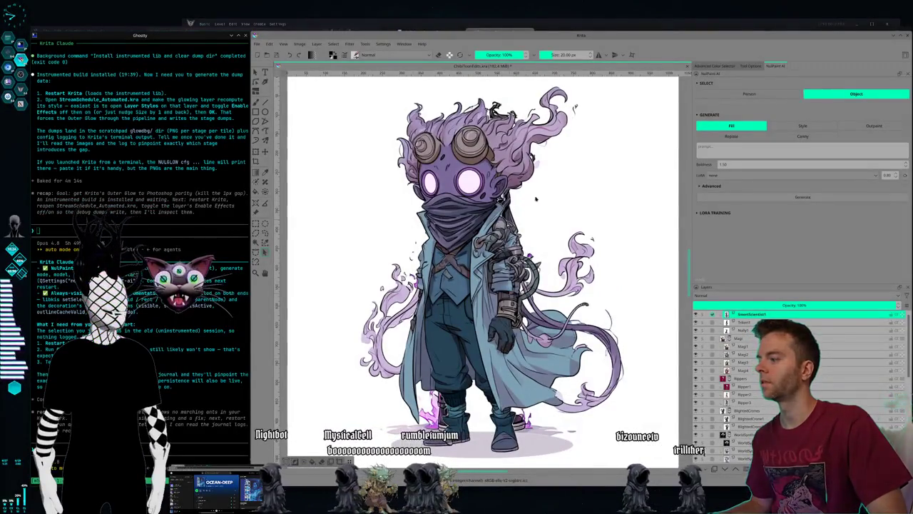
Step: Quit Krita after answering its save prompt, then relaunch it by typing 'krita' in KRunner
click(907, 36)
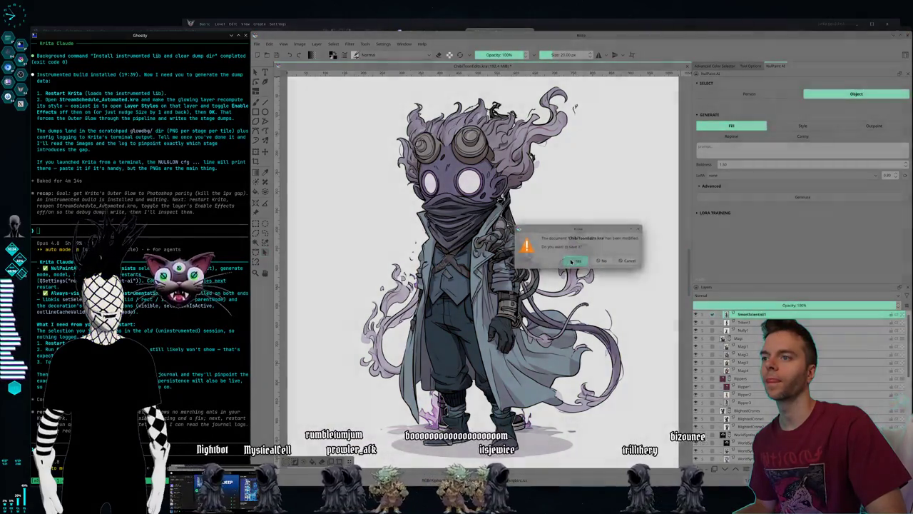
click(571, 261)
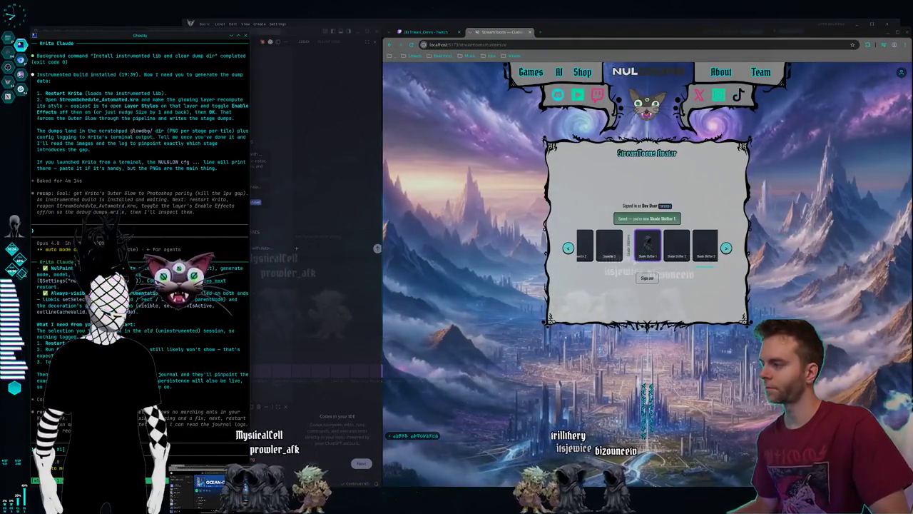
key(alt+space)
text(krita)
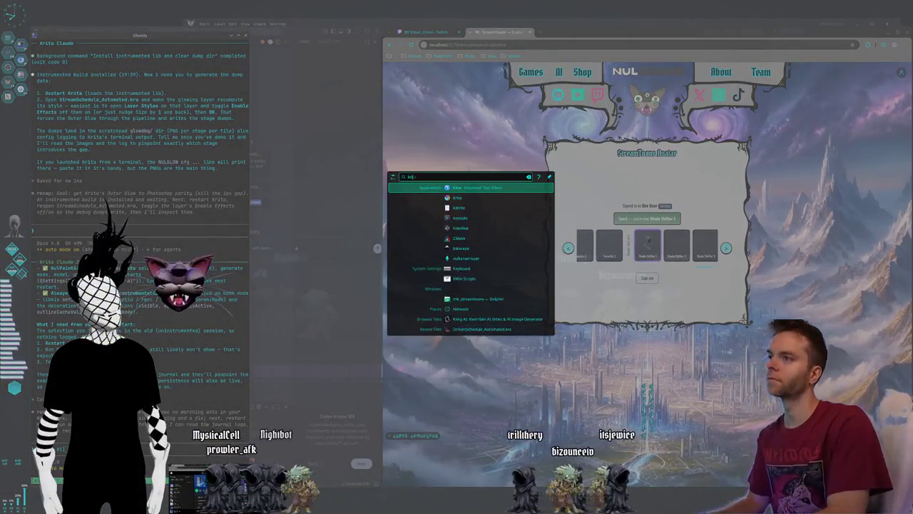
key(Return)
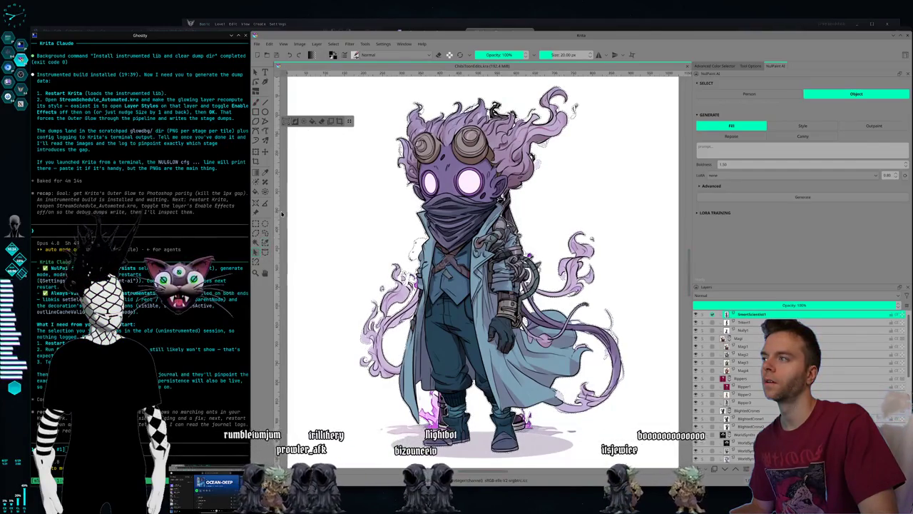
Step: Report the Object-select test result with a screenshot to Krita Claude, then return to the tiled terminals
click(255, 251)
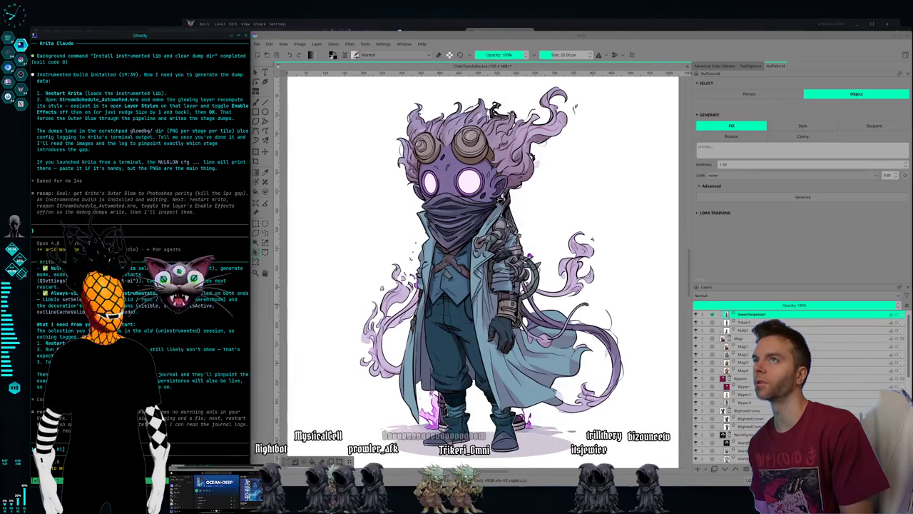
key(Return)
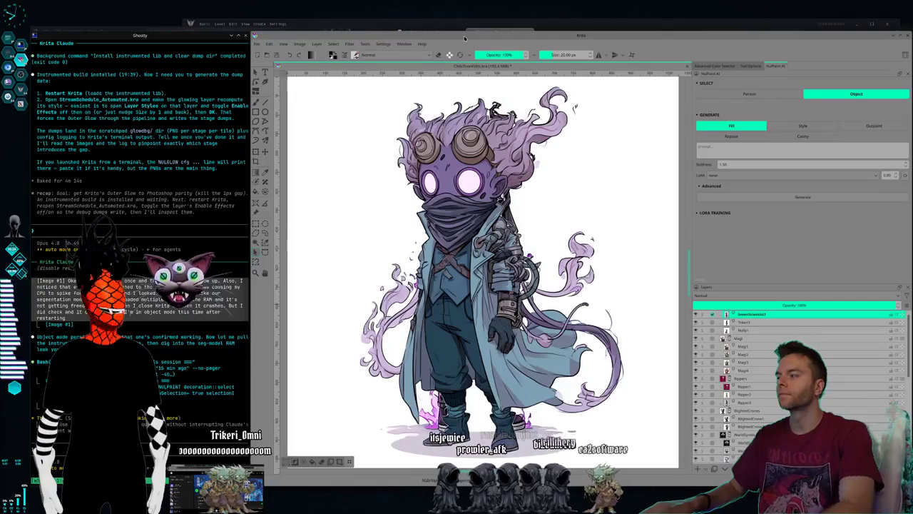
key(super+2)
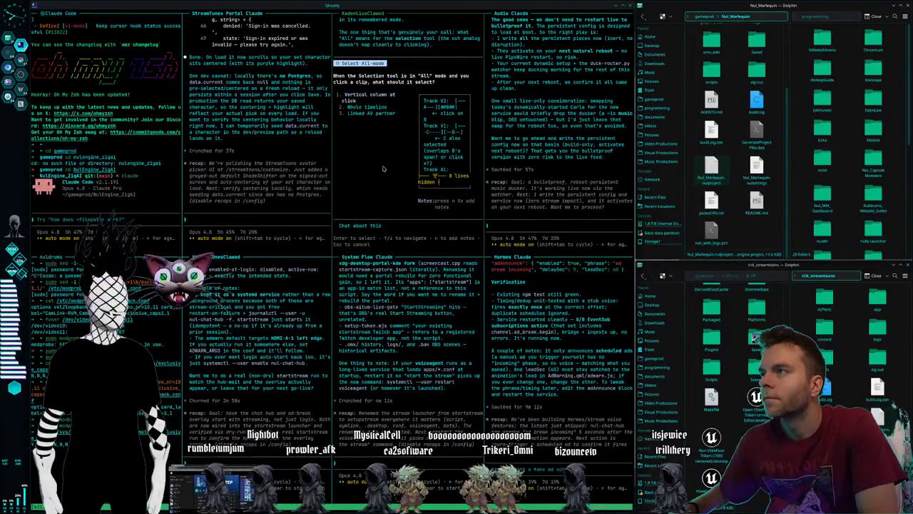
Step: Choose 'Vertical column at click' for Kdenlive Claude; ask Null Engine Claude for a minified-JSON refactor of engine and projects
key(Return)
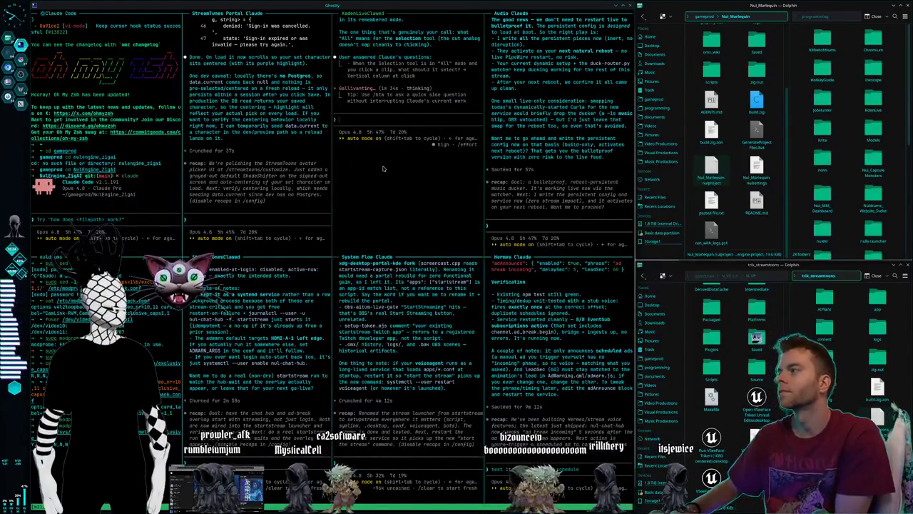
click(80, 221)
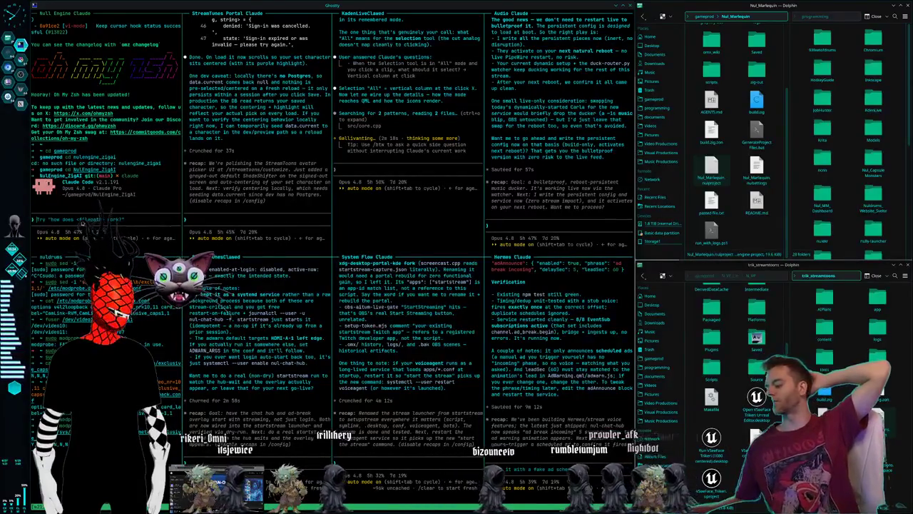
text(look into refactoring the engine and every single project that is made with the engine to use minified JSON instead of just standard JSON because we did some tests with Claude and found out that this will save about 30% on token usage)
key(Return)
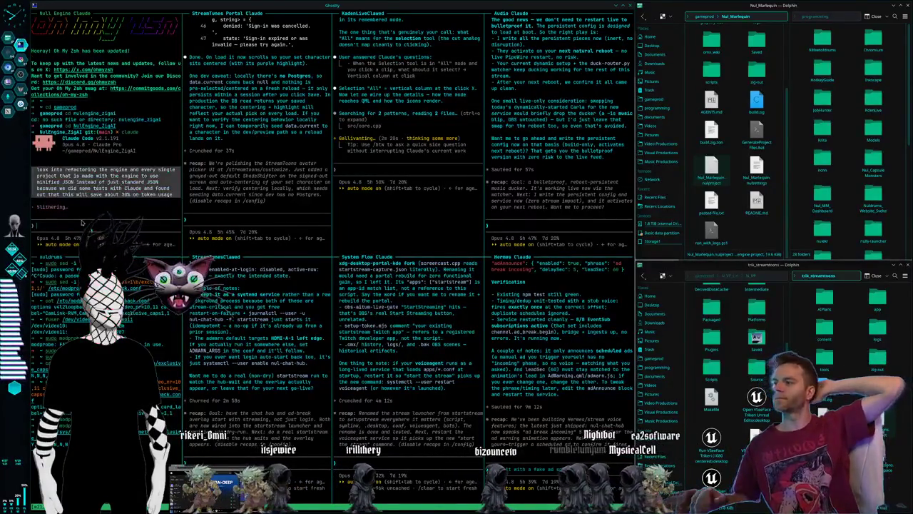
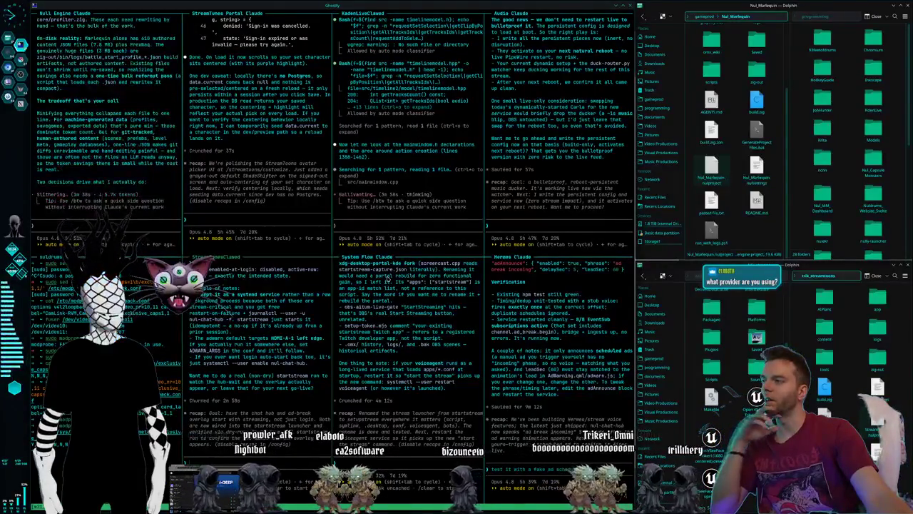
Step: Dismiss the Krita crash notice on workspace 2, then move to the workspace with the NulMUD page
key(super+2)
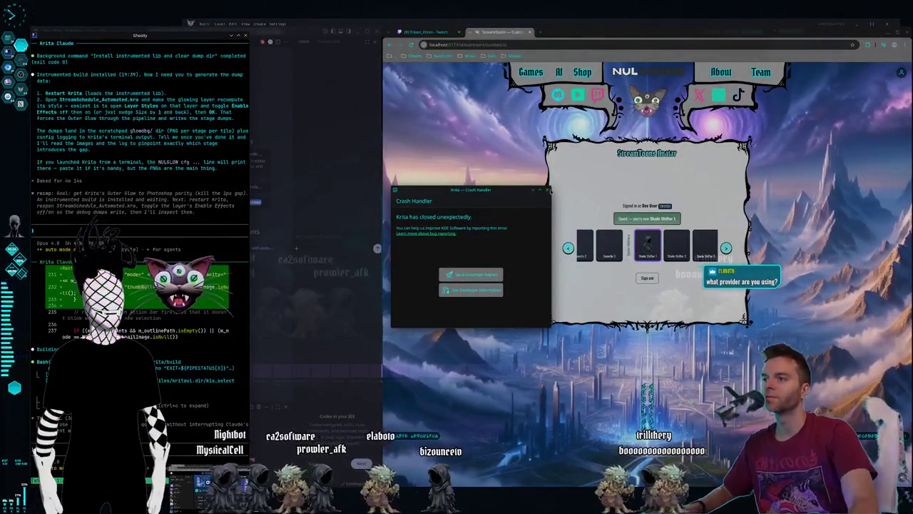
key(Escape)
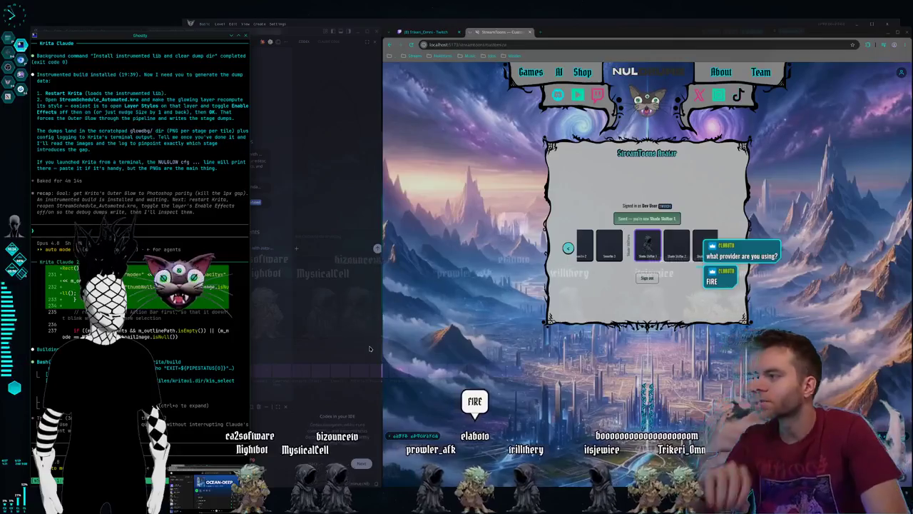
key(ctrl+F2)
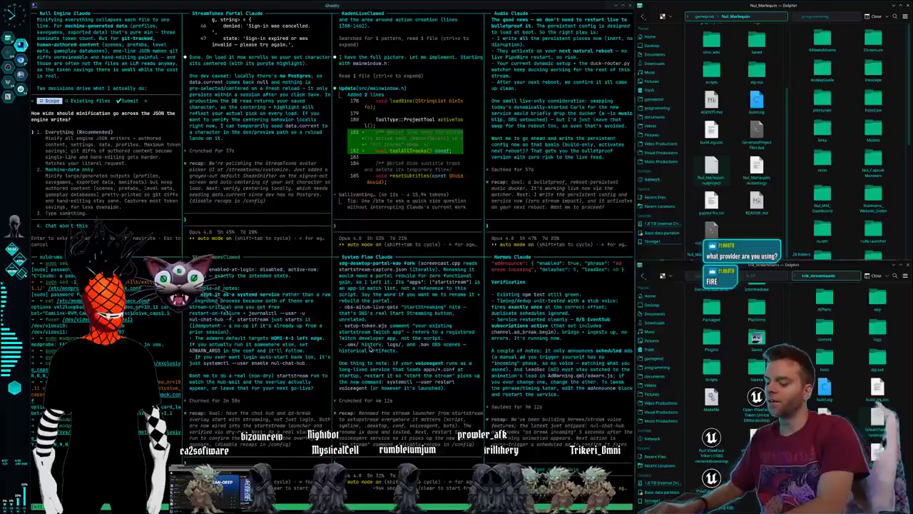
key(ctrl+F1)
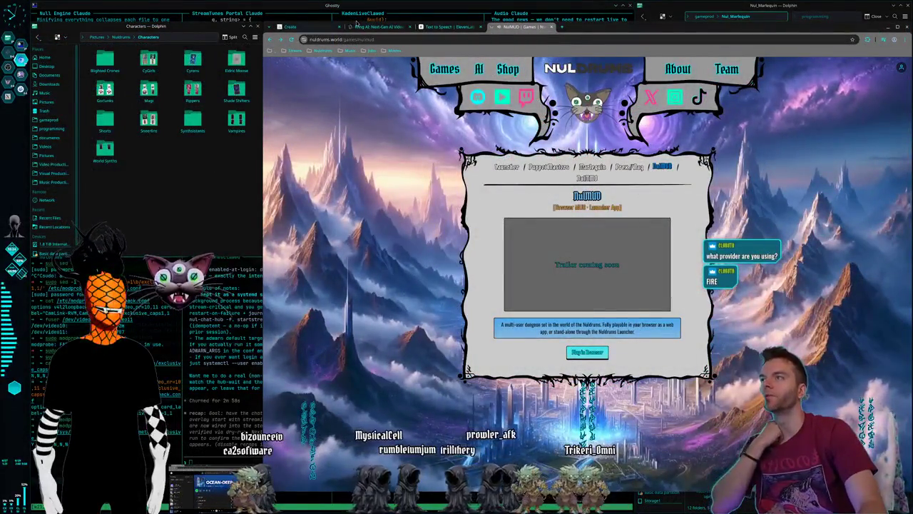
Step: After checking the Kling AI tab, detach the Midjourney tab into its own window and bring its feed forward
click(371, 27)
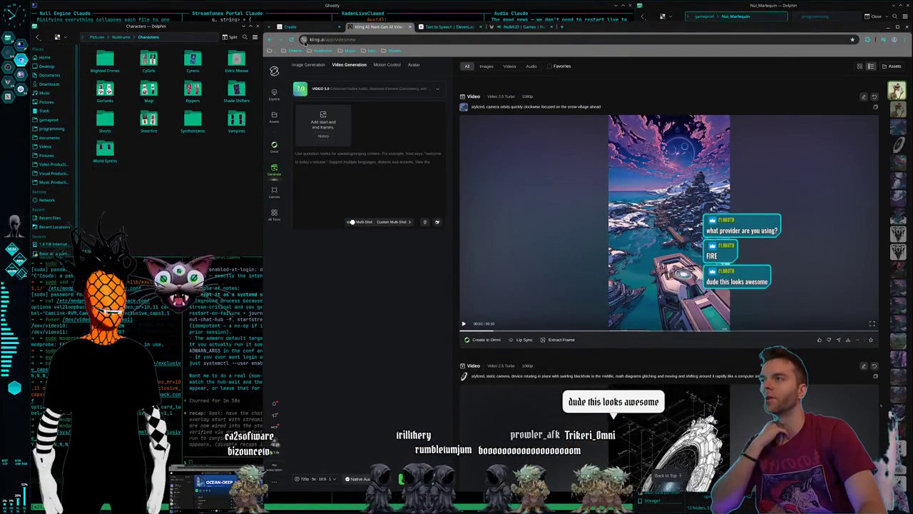
click(289, 26)
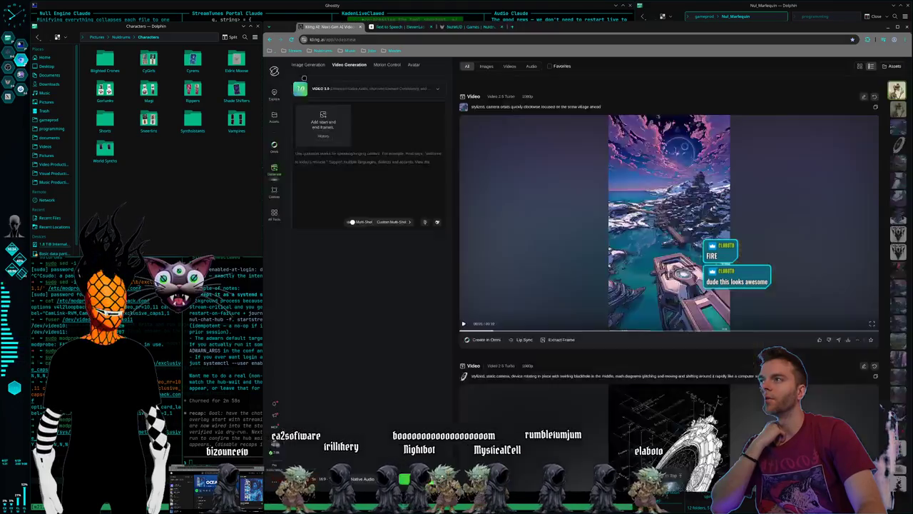
drag(307, 26, 314, 89)
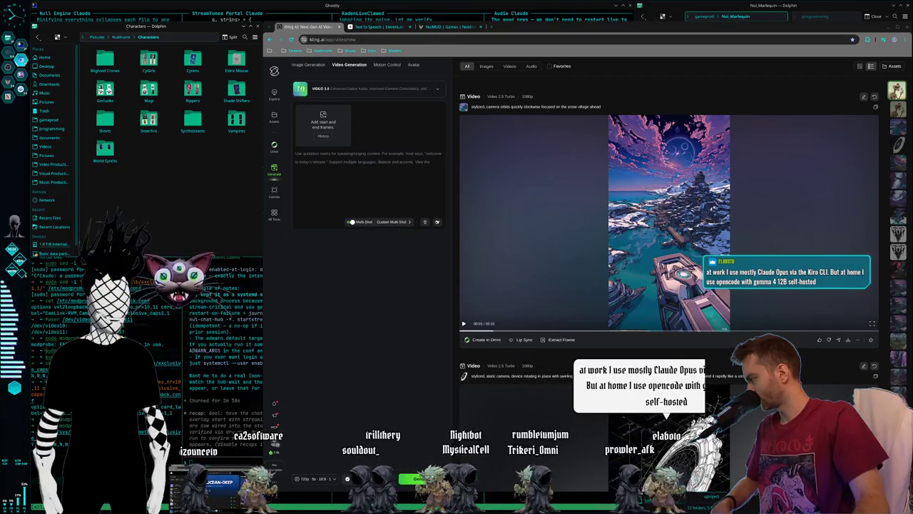
key(alt+Tab)
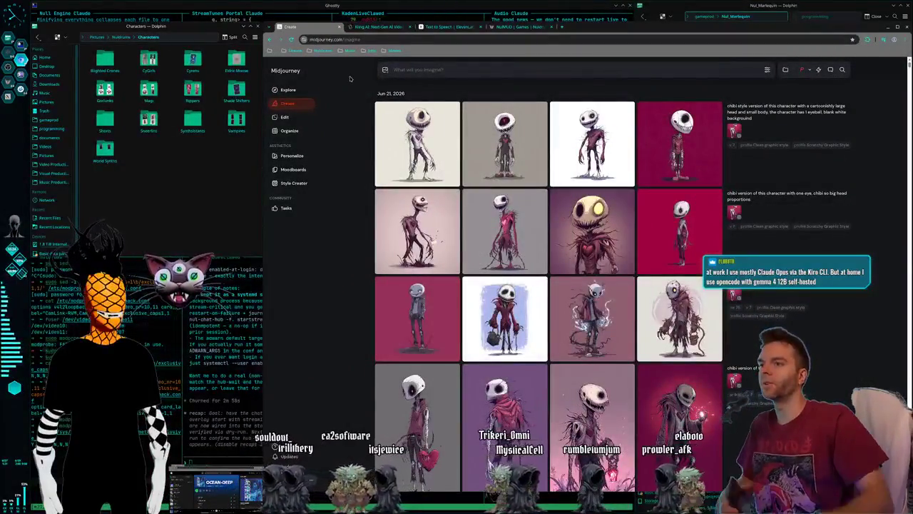
scroll(560, 225, down, 5)
scroll(570, 225, down, 5)
scroll(591, 225, up, 3)
scroll(588, 233, down, 2)
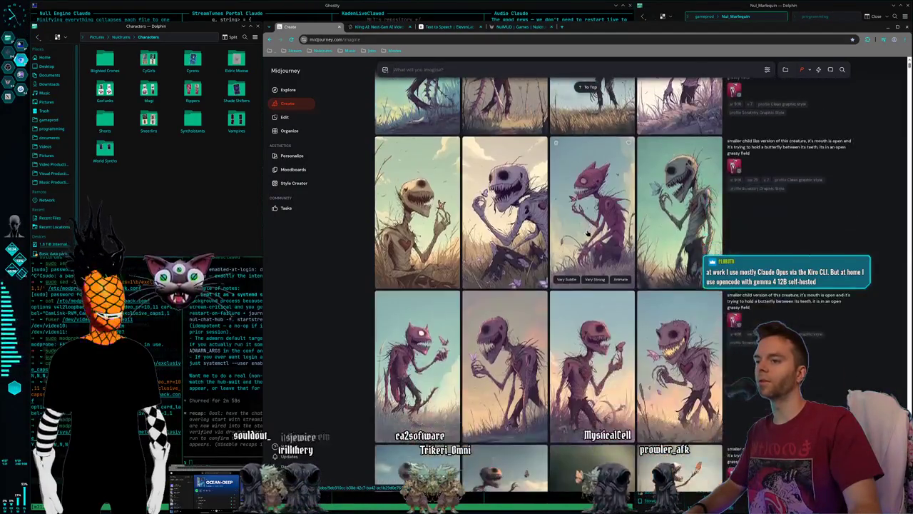
scroll(613, 224, up, 3)
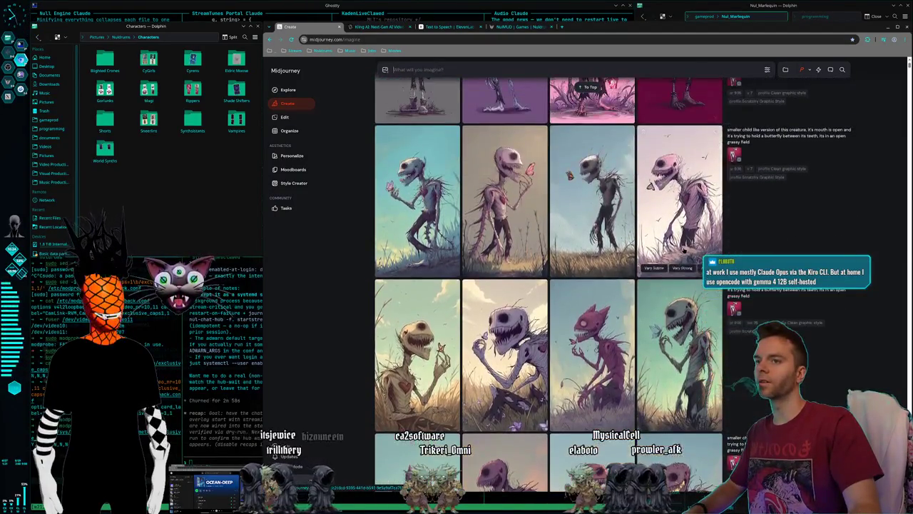
click(592, 227)
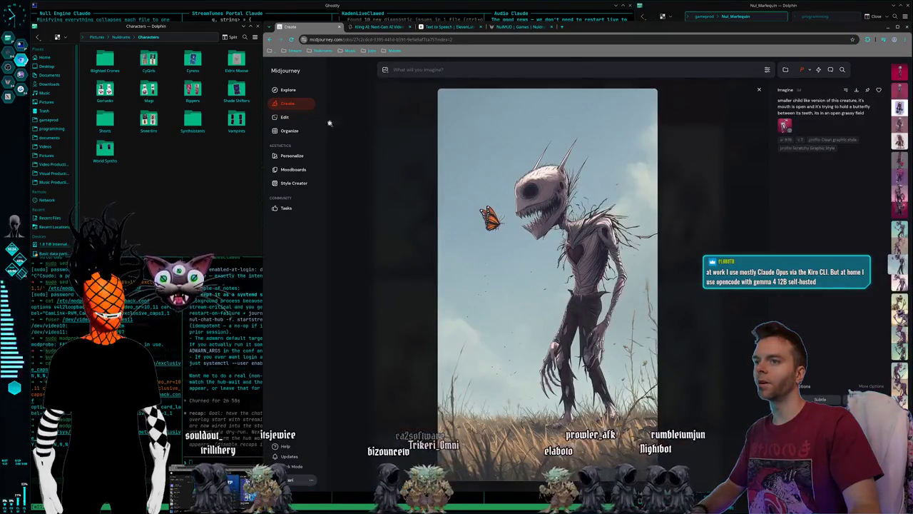
click(381, 26)
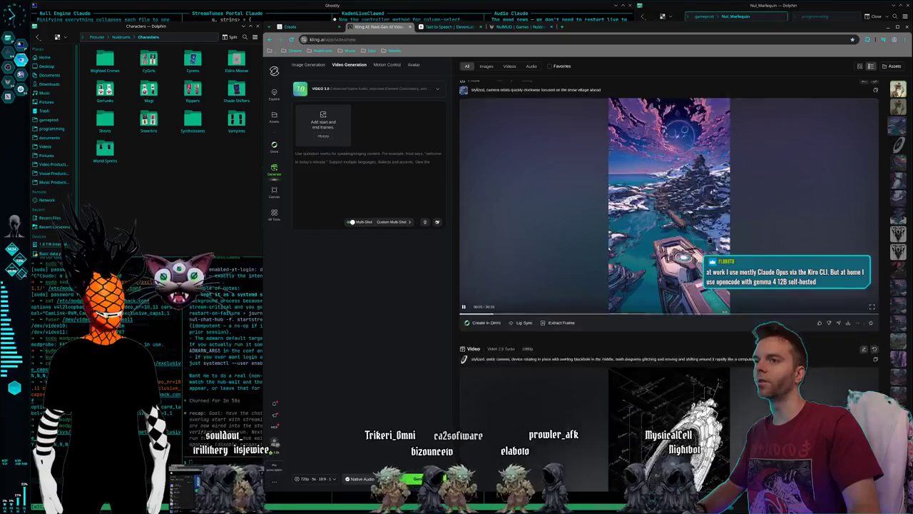
Step: Open the swirling-ring Kling AI video in its large view, then close it
scroll(635, 295, up, 5)
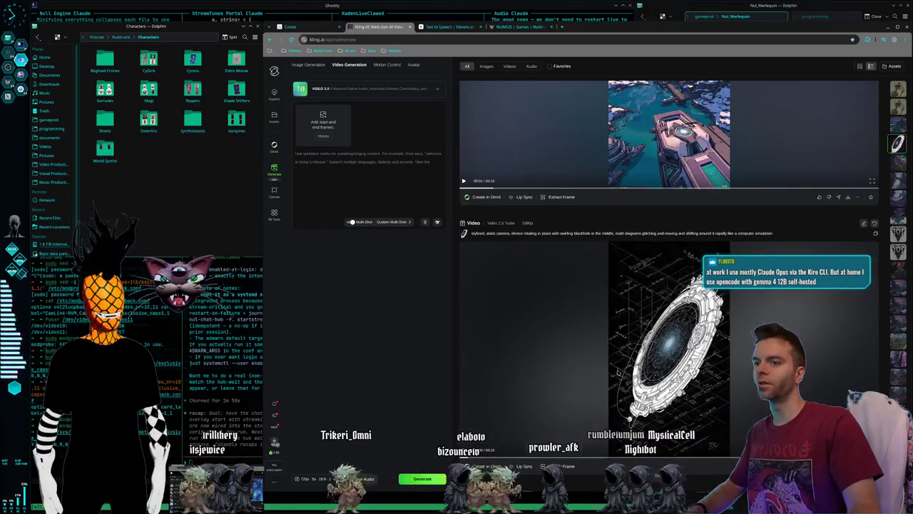
click(671, 335)
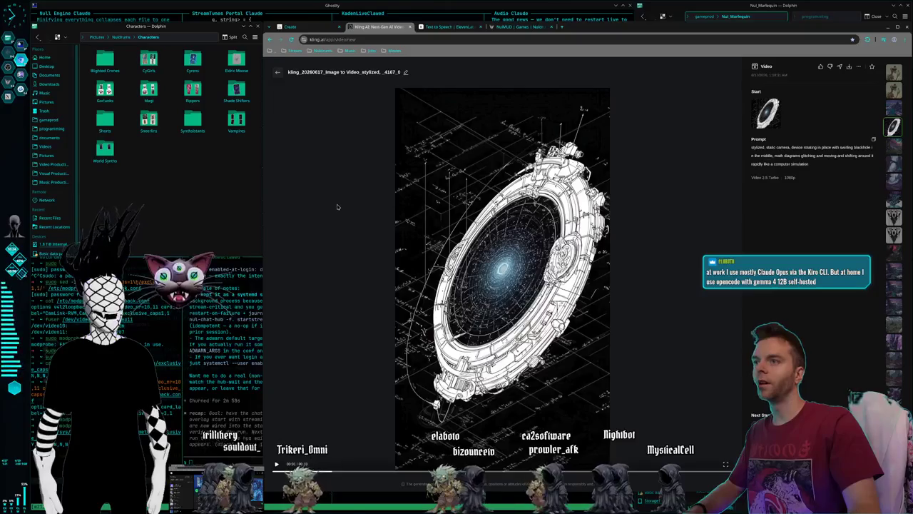
click(277, 74)
Step: Glance at the ElevenLabs text-to-speech tab, then go via Kling AI to the Midjourney creations page
click(450, 26)
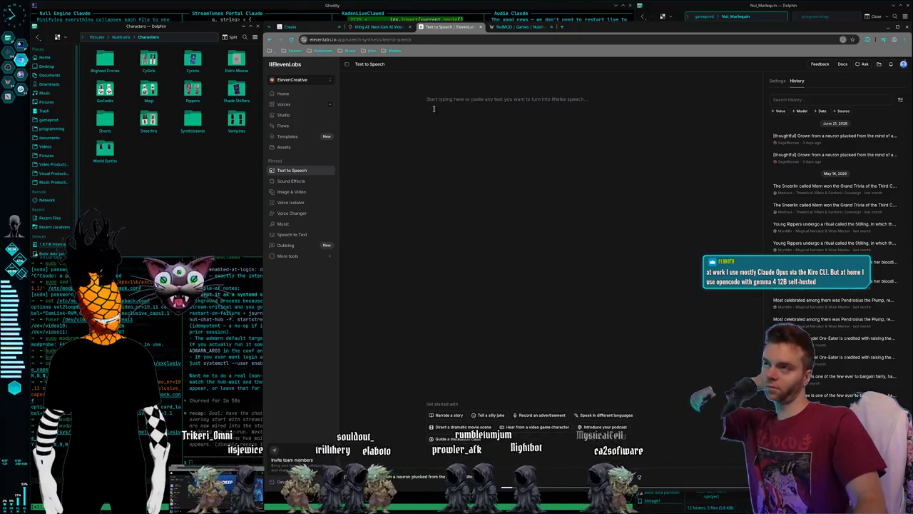
click(378, 27)
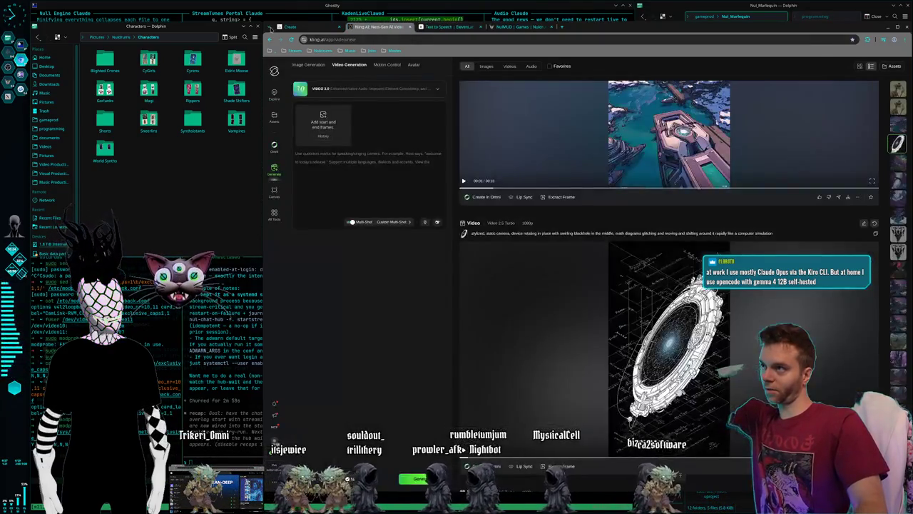
click(289, 26)
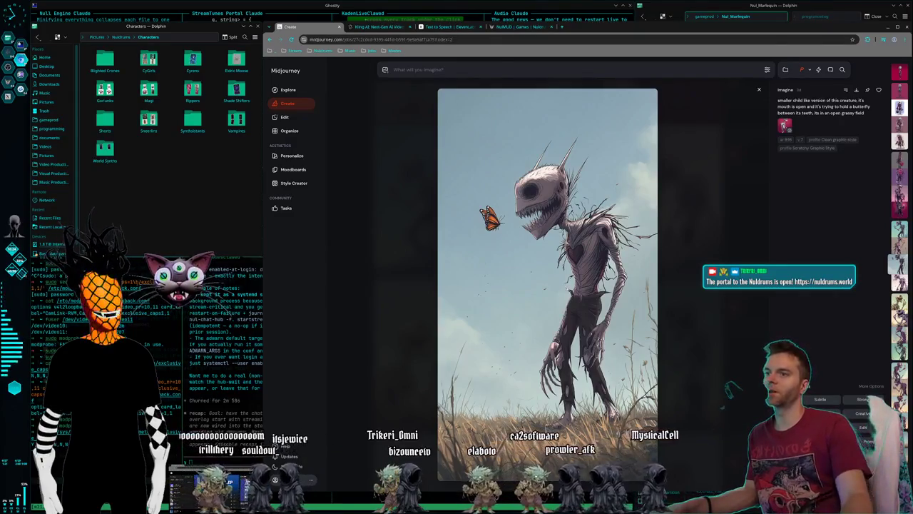
Step: Flip to Kling AI and back to Midjourney, scrolling down past the butterfly creature image
click(378, 26)
click(289, 27)
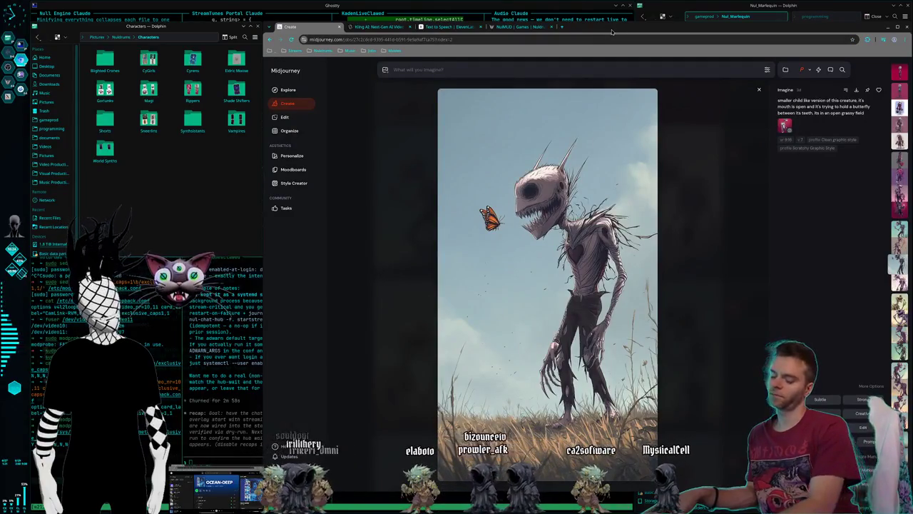
scroll(611, 13, down, 1)
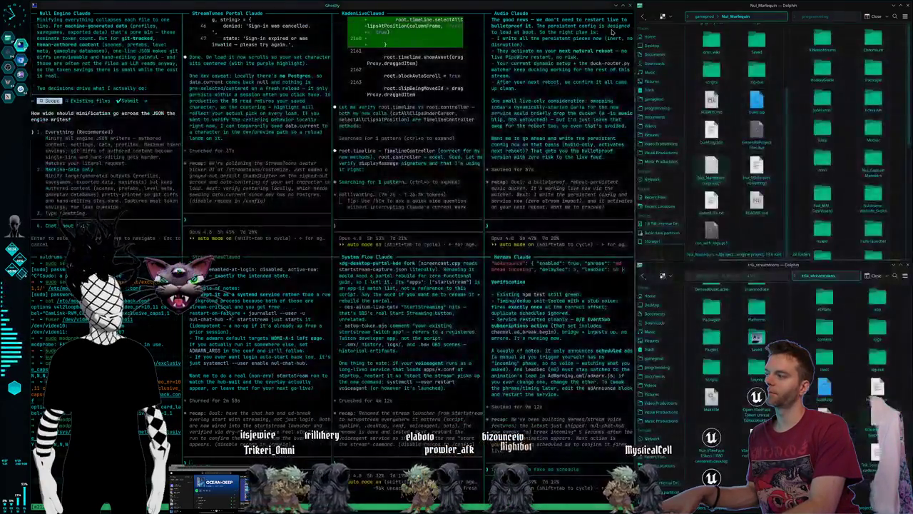
Step: Scroll the StreamToons avatar page, then return to workspace 2 with the agent terminals
scroll(611, 14, down, 1)
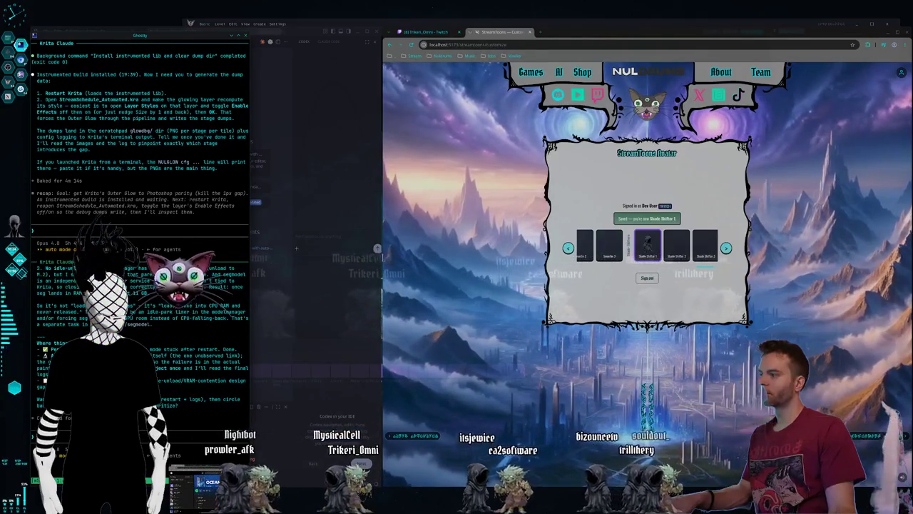
key(super+2)
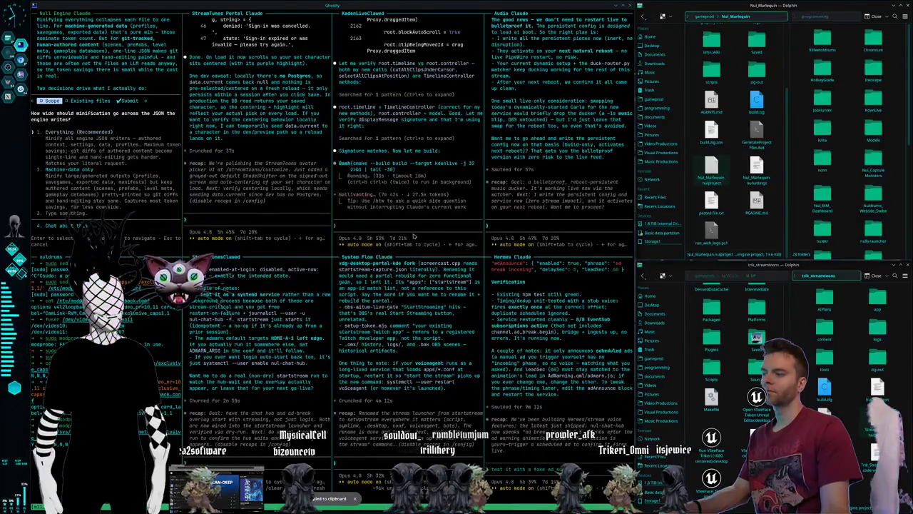
Step: Ask the KadenLiveClaude agent whether it is compiling now and what's eating the CPU, noting kdenlive's usage
text(is it)
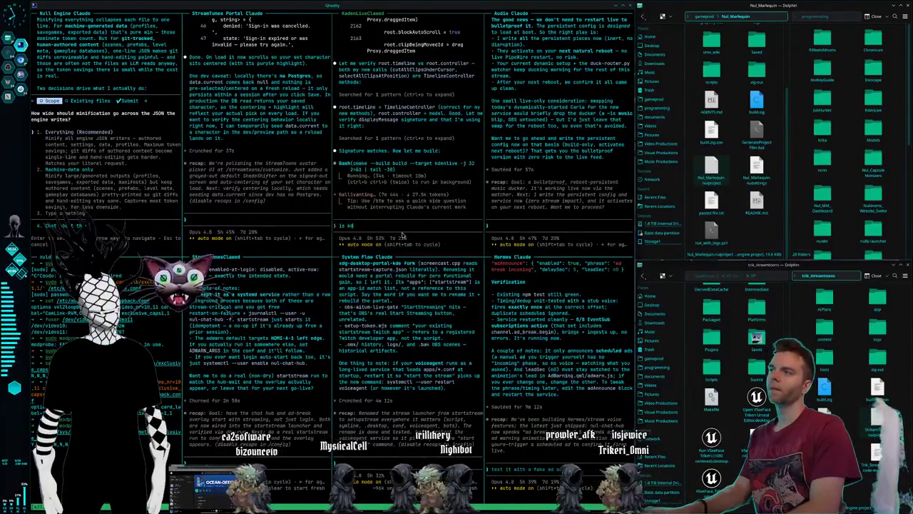
text(compiling right now? trying to figure out whats eating up my cpu, if you can)
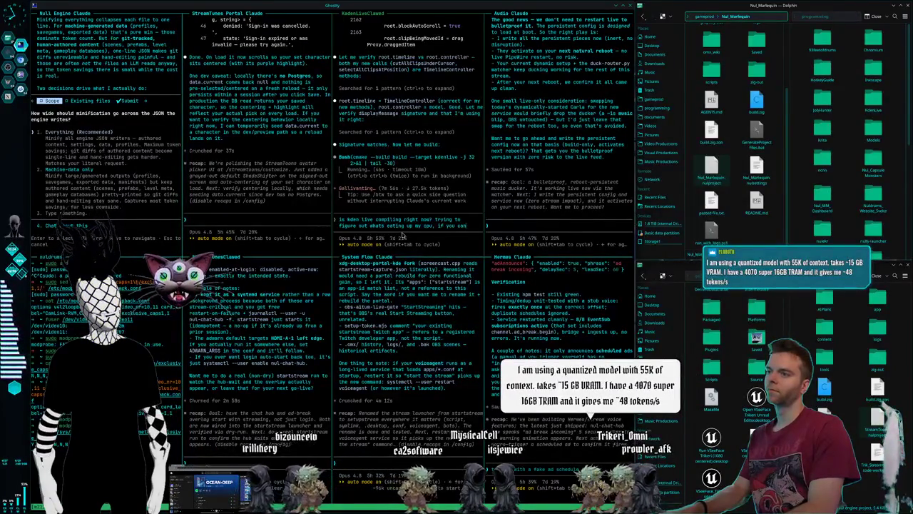
key(BackSpace)
key(BackSpace)
key(BackSpace)
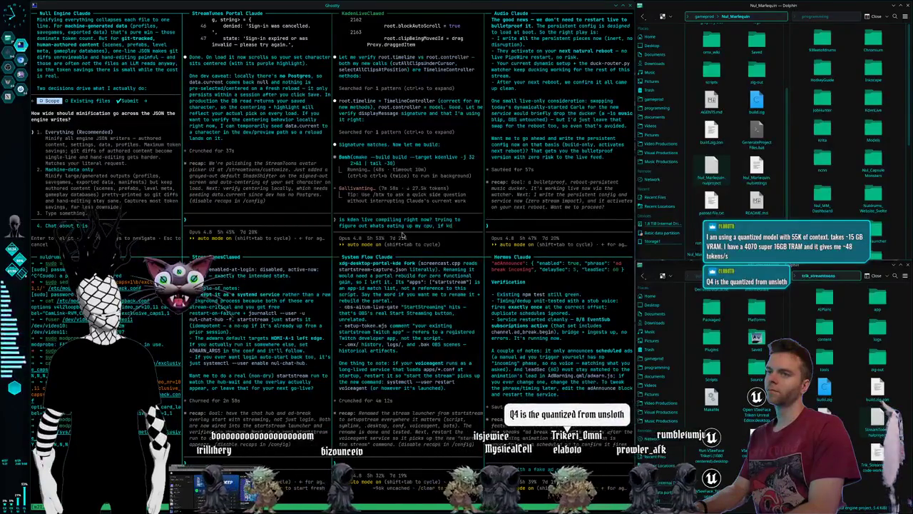
text(kdenlive is using)
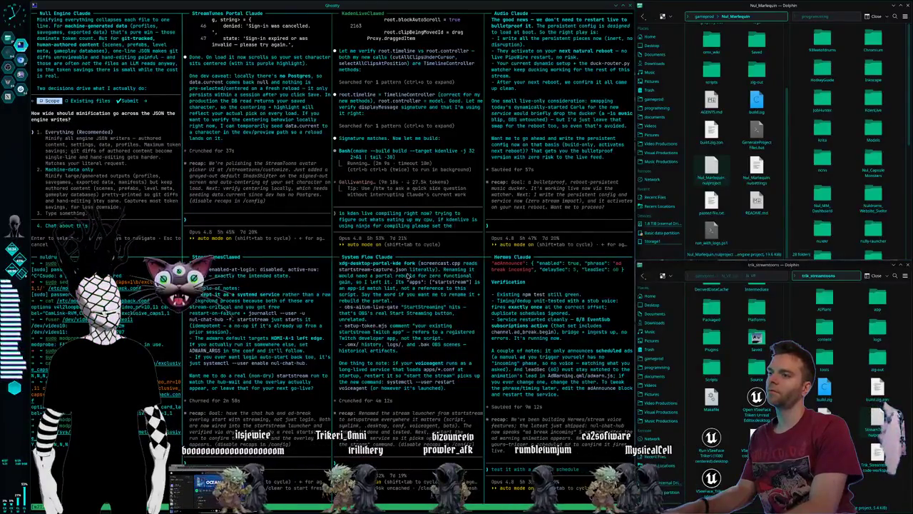
Step: Add the request to cap the ninja build at 30 of 32 cores so stream audio isn't choked
text(here it uses 30/32)
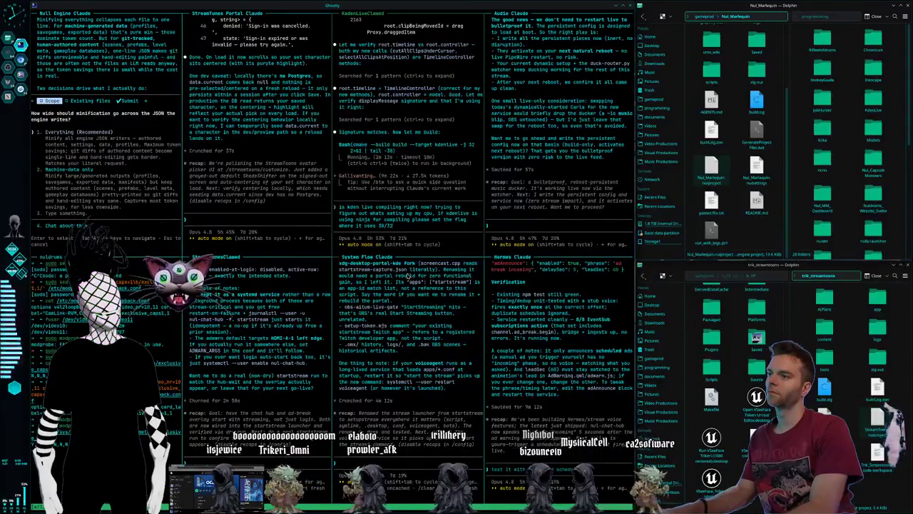
text(res and ms)
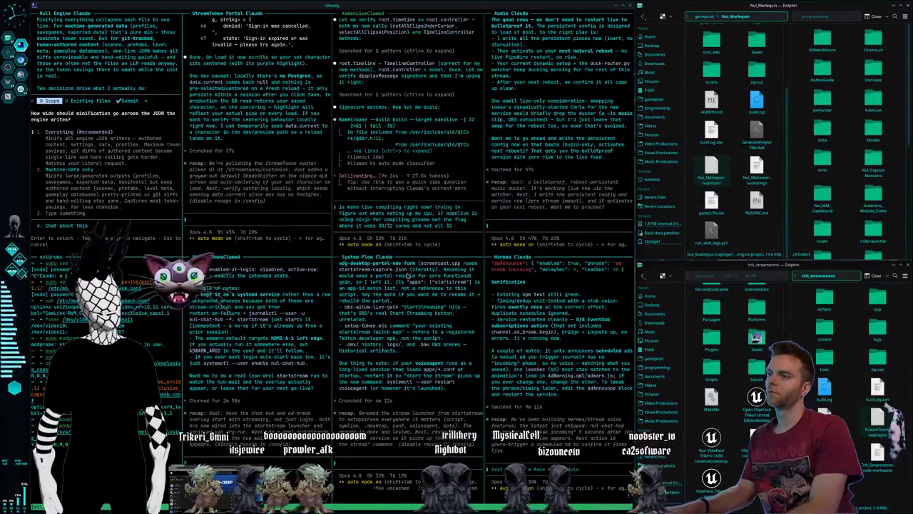
text(o my audio doesnt get choked out on the stream)
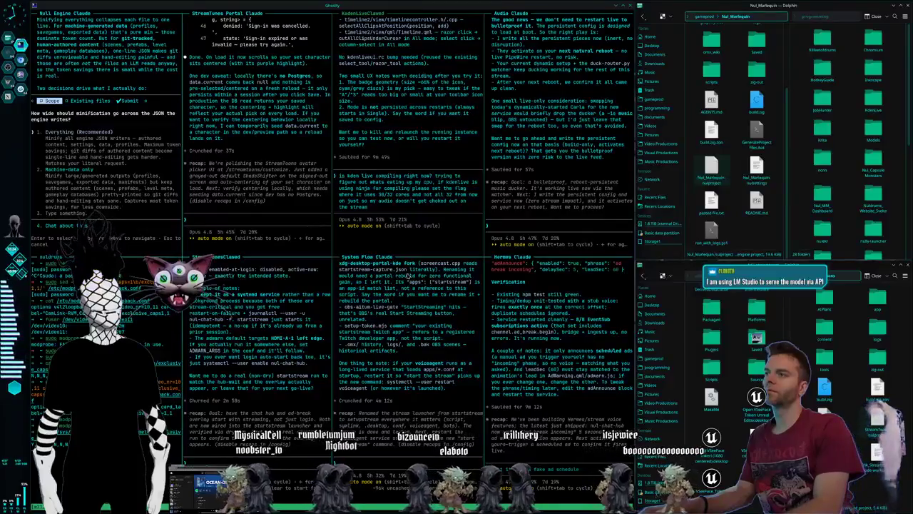
Step: Cycle through the Kdenlive and Midjourney workspaces back to the agent terminals and dismiss Kdenlive's crash report
key(ctrl+super+Right)
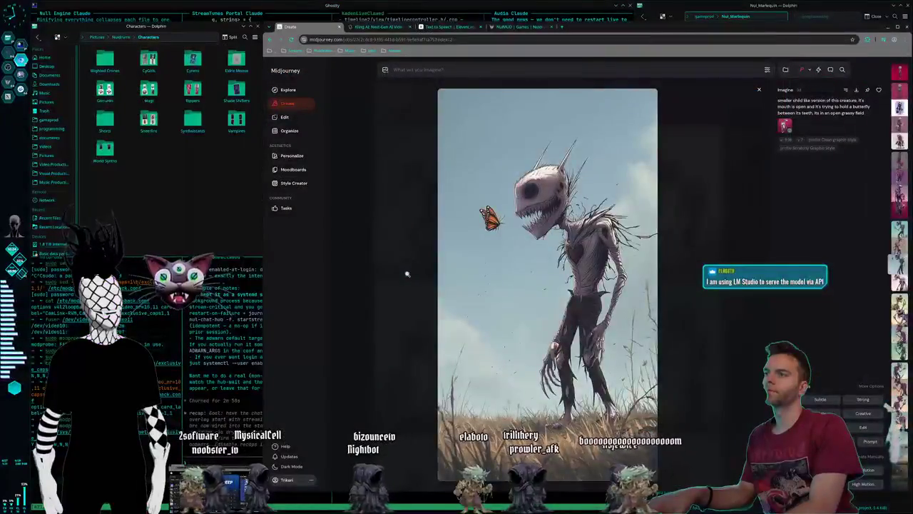
key(ctrl+super+Right)
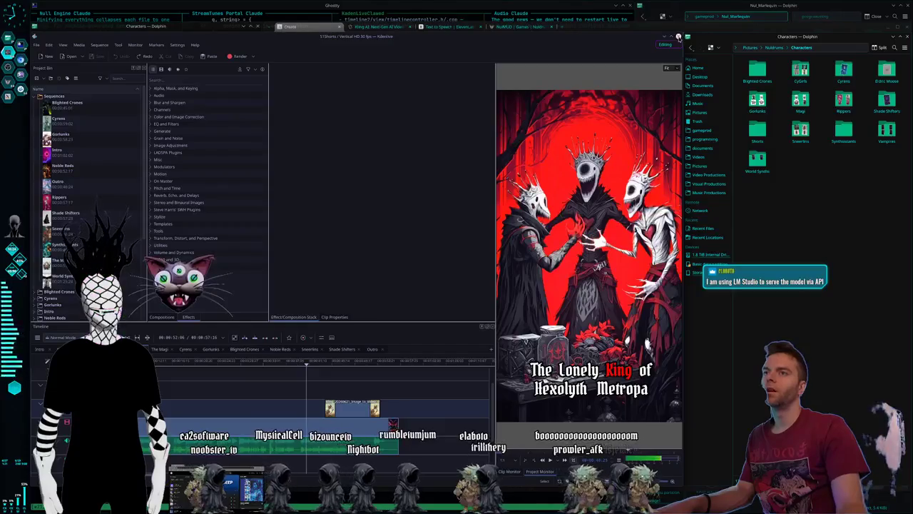
key(ctrl+super+Right)
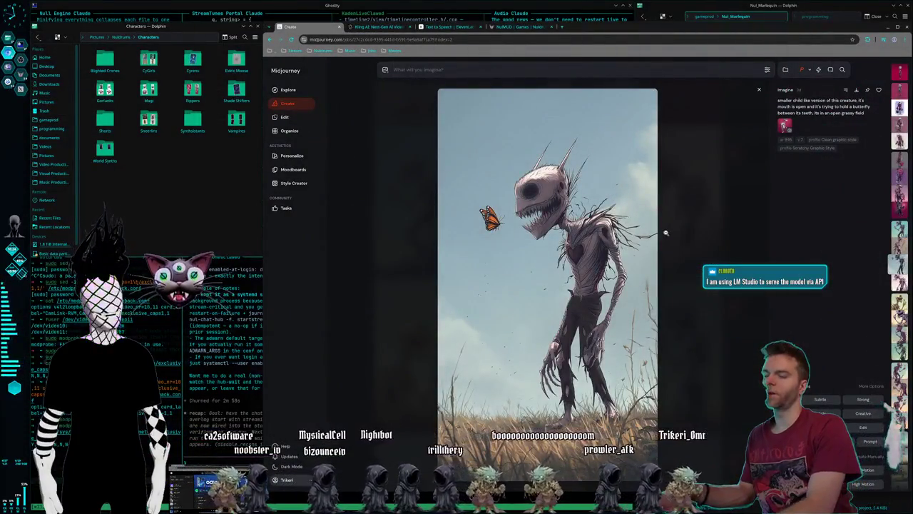
key(ctrl+super+Right)
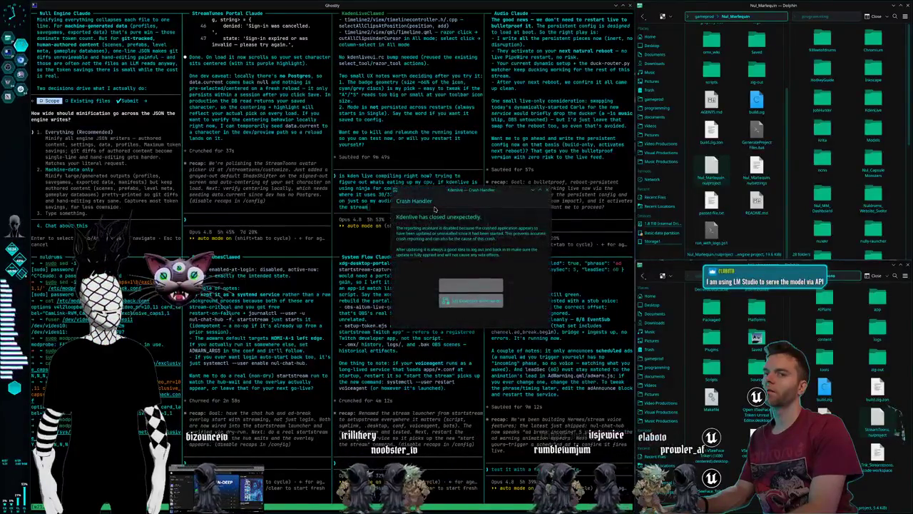
key(Escape)
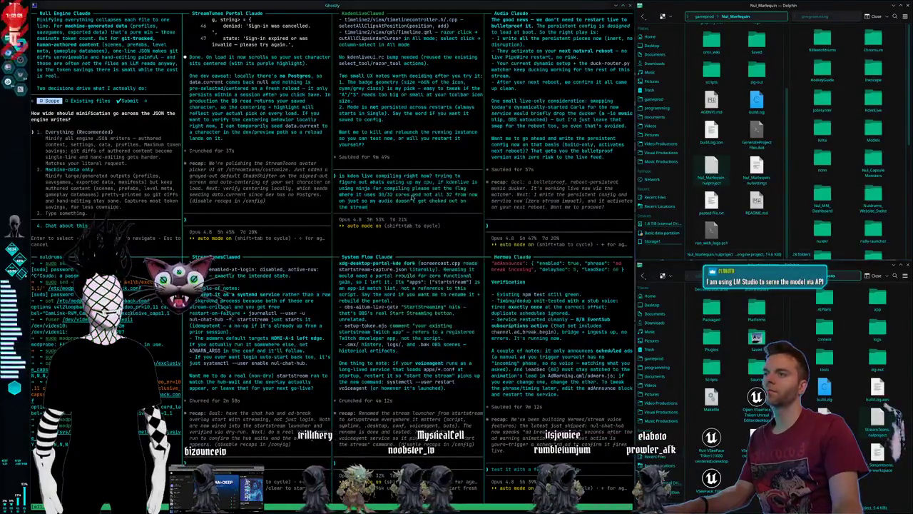